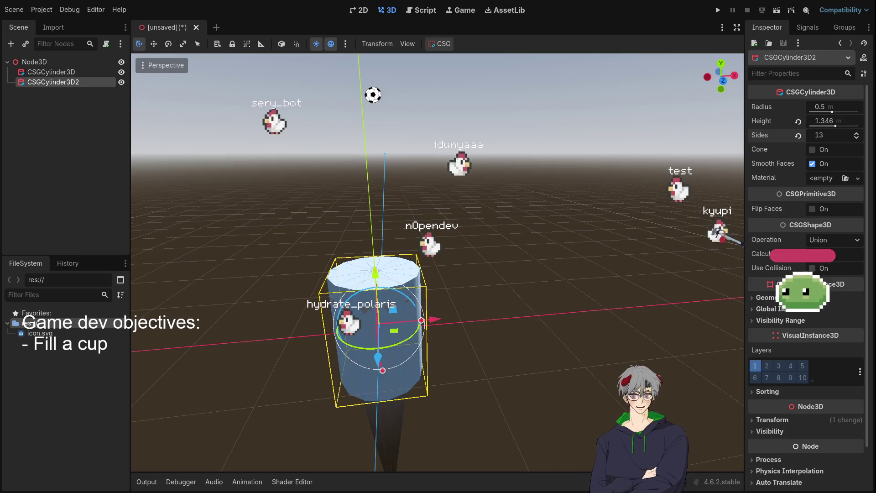
- Raise the short cylinder's Sides from 13 to 14, then select the root Node3D
{"action": "key", "text": "Up"}
{"action": "mouse_move", "coordinate": [469, 219]}
{"action": "left_mouse_down"}
{"action": "mouse_move", "coordinate": [467, 58]}
{"action": "mouse_move", "coordinate": [425, 169]}
{"action": "mouse_move", "coordinate": [461, 256]}
{"action": "mouse_move", "coordinate": [465, 162]}
{"action": "mouse_move", "coordinate": [449, 157]}
{"action": "mouse_move", "coordinate": [437, 214]}
{"action": "left_mouse_up"}
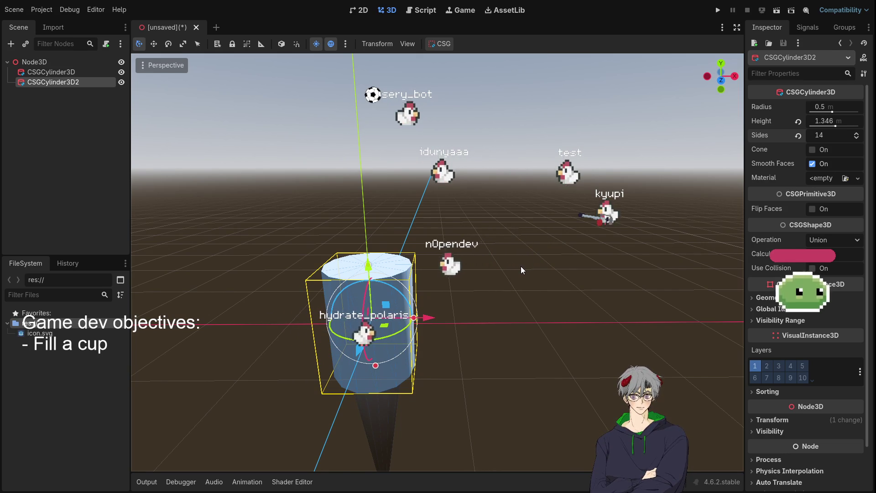
{"action": "left_click", "coordinate": [42, 94]}
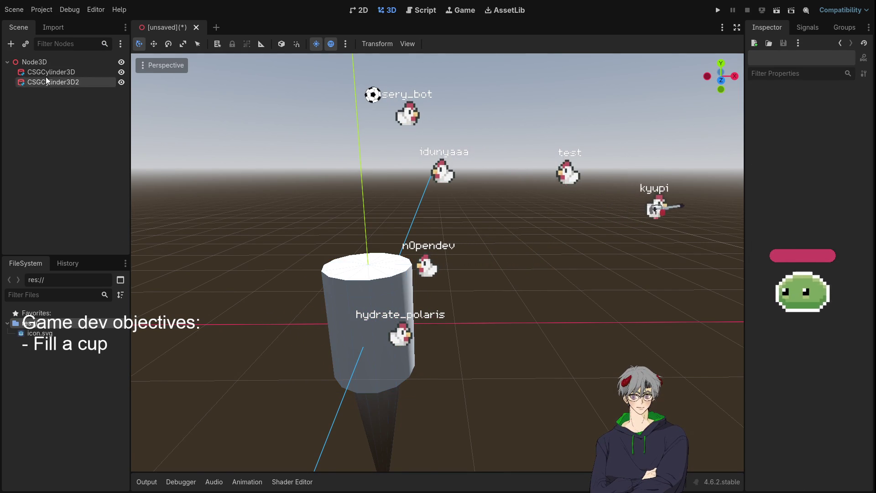
{"action": "left_click", "coordinate": [44, 72]}
{"action": "left_click", "coordinate": [40, 62]}
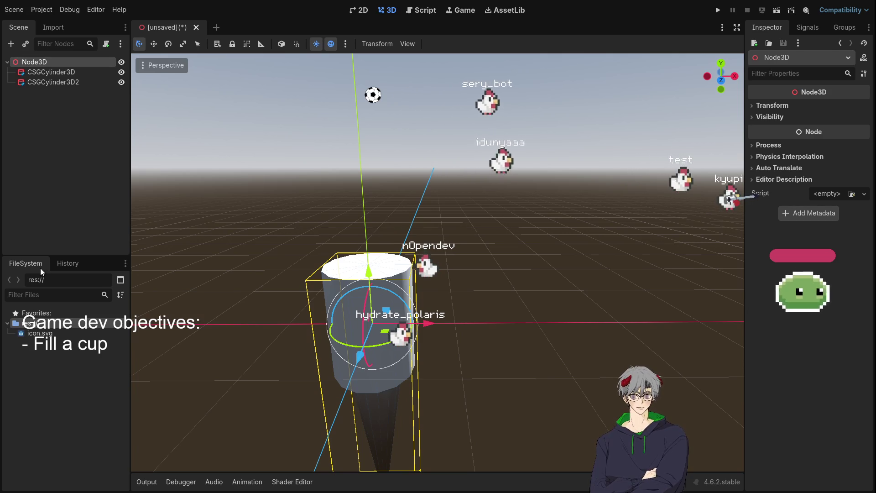
- Add a CSGCombiner3D node and move both CSG cylinders under it
{"action": "key", "text": "ctrl+a"}
{"action": "key", "text": "Return"}
{"action": "left_click", "coordinate": [44, 71]}
{"action": "left_click", "coordinate": [46, 80], "text": "shift"}
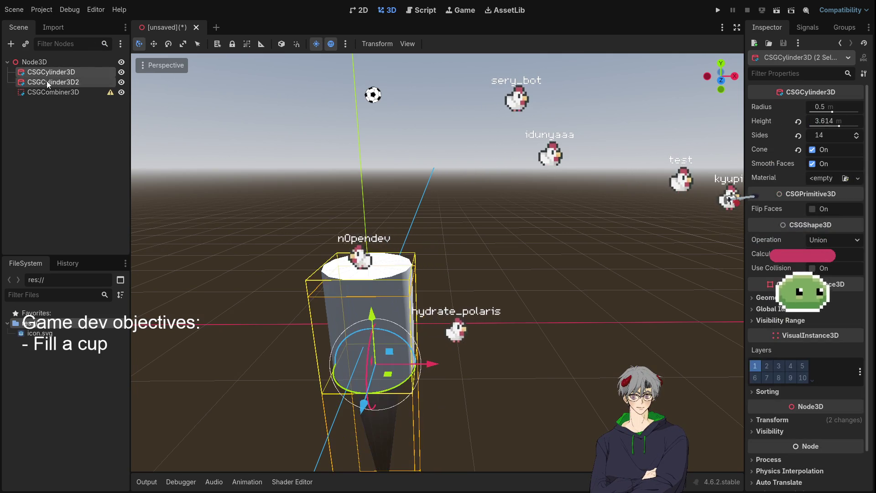
{"action": "left_click_drag", "start_coordinate": [46, 80], "coordinate": [45, 92]}
{"action": "left_click", "coordinate": [526, 274]}
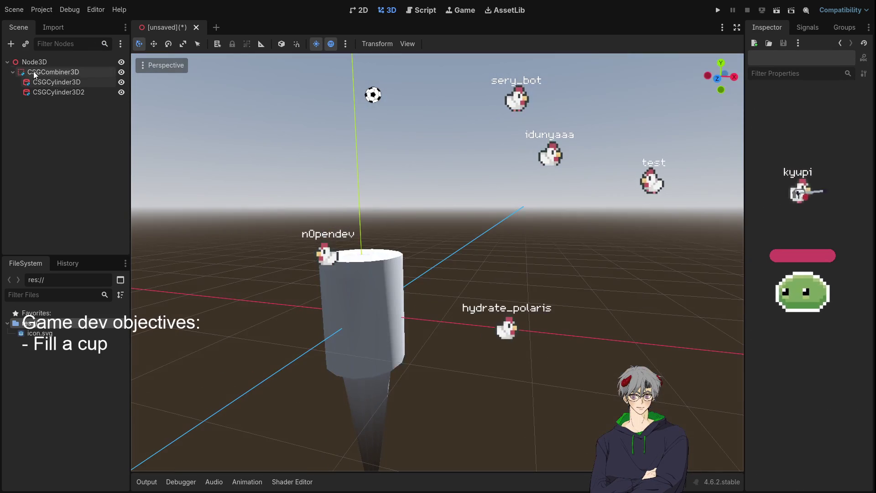
- Set CSGCylinder3D2's Operation to Intersection so it trims the cone into a cup
{"action": "left_click", "coordinate": [53, 92]}
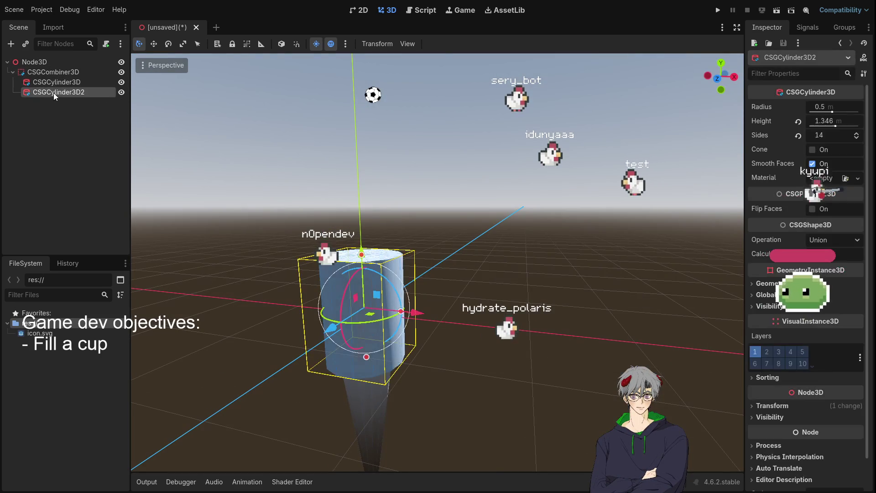
{"action": "left_click", "coordinate": [57, 85]}
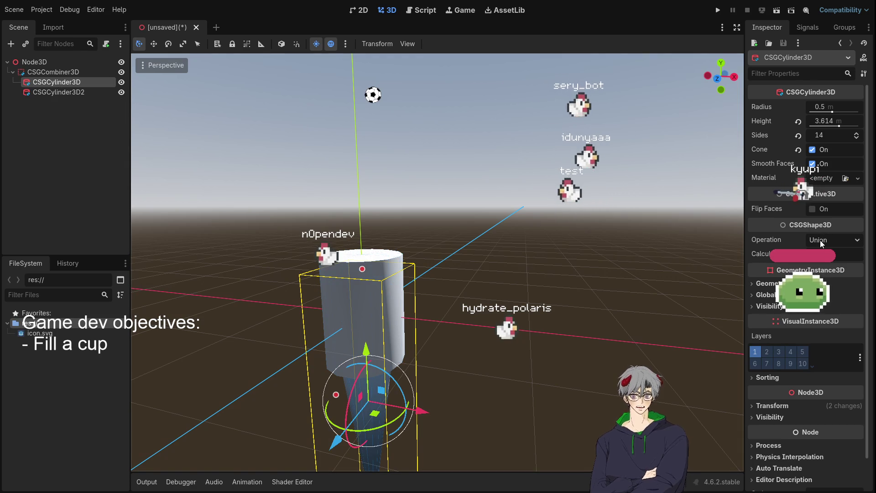
{"action": "left_click", "coordinate": [68, 91]}
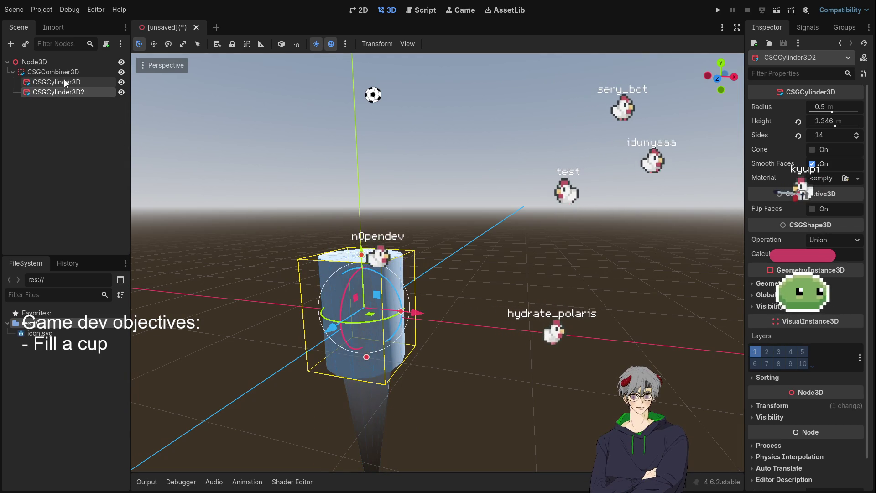
{"action": "left_click", "coordinate": [64, 73]}
{"action": "left_click", "coordinate": [64, 83]}
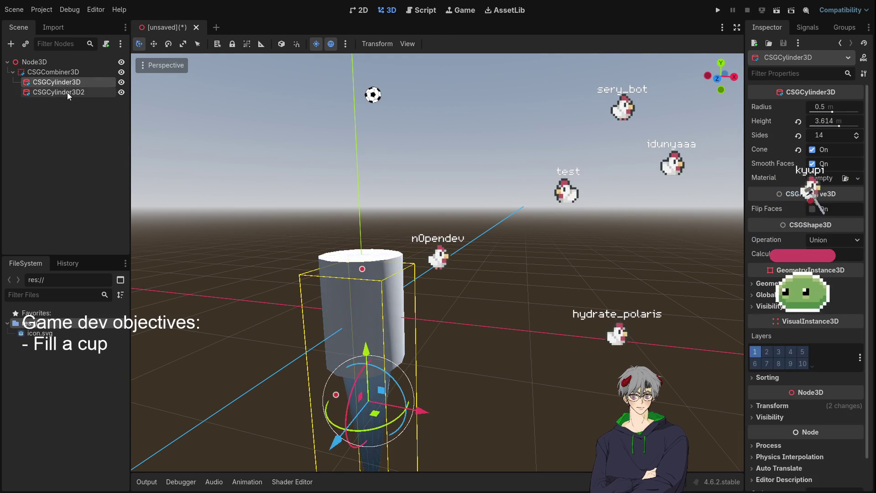
{"action": "left_click", "coordinate": [67, 93]}
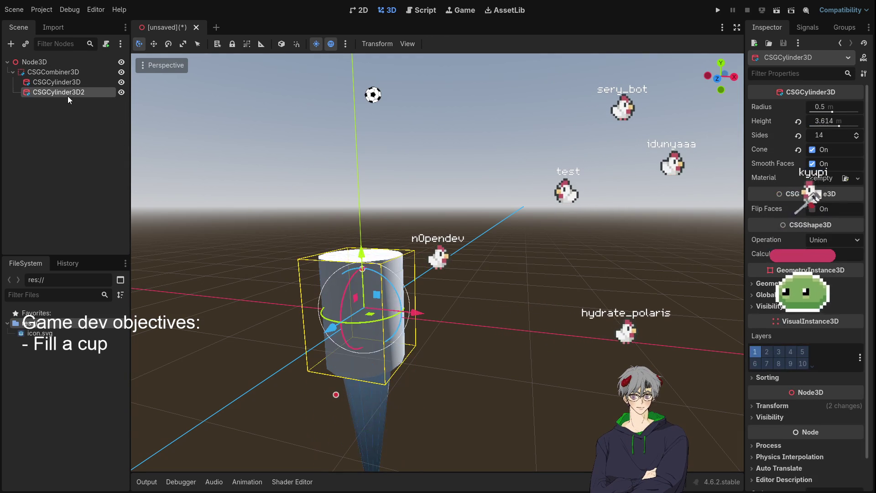
{"action": "left_click", "coordinate": [817, 242]}
{"action": "left_click", "coordinate": [842, 272]}
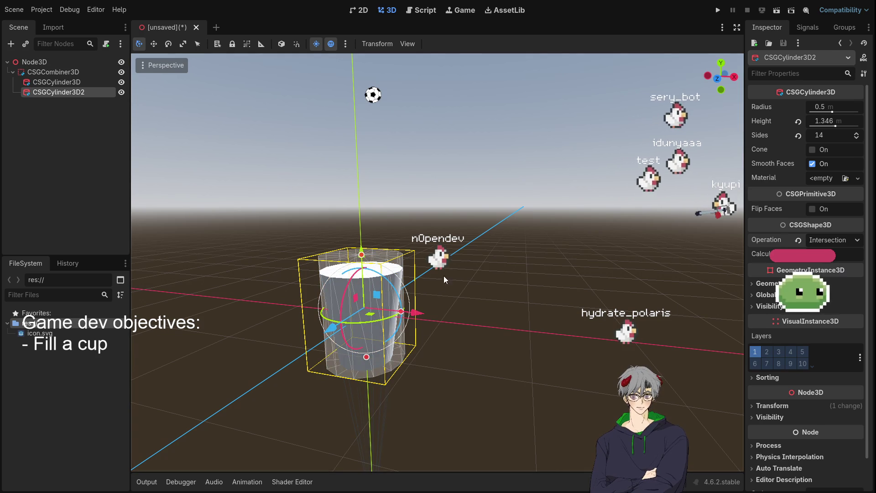
{"action": "left_click", "coordinate": [488, 318]}
{"action": "mouse_move", "coordinate": [409, 245]}
{"action": "left_mouse_down"}
{"action": "mouse_move", "coordinate": [368, 227]}
{"action": "mouse_move", "coordinate": [464, 203]}
{"action": "mouse_move", "coordinate": [397, 110]}
{"action": "mouse_move", "coordinate": [385, 237]}
{"action": "mouse_move", "coordinate": [409, 242]}
{"action": "mouse_move", "coordinate": [402, 319]}
{"action": "mouse_move", "coordinate": [388, 219]}
{"action": "mouse_move", "coordinate": [443, 243]}
{"action": "mouse_move", "coordinate": [402, 214]}
{"action": "left_mouse_up"}
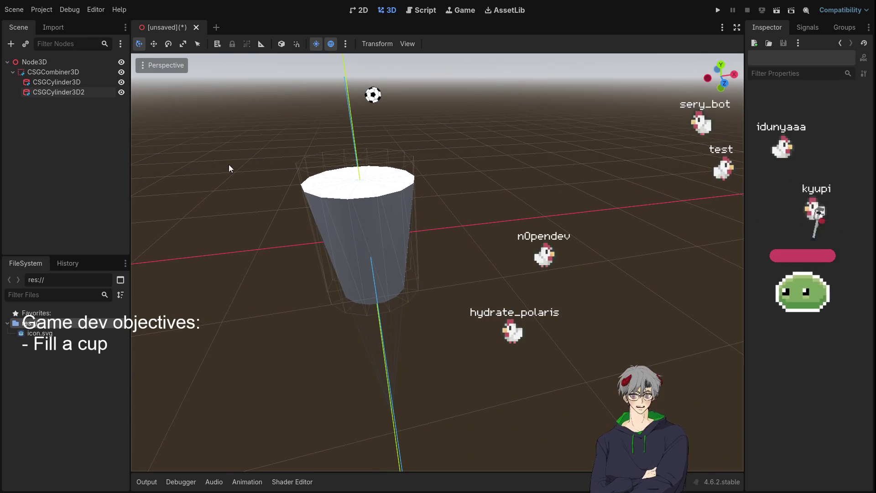
{"action": "left_click", "coordinate": [346, 205]}
{"action": "left_click", "coordinate": [577, 188]}
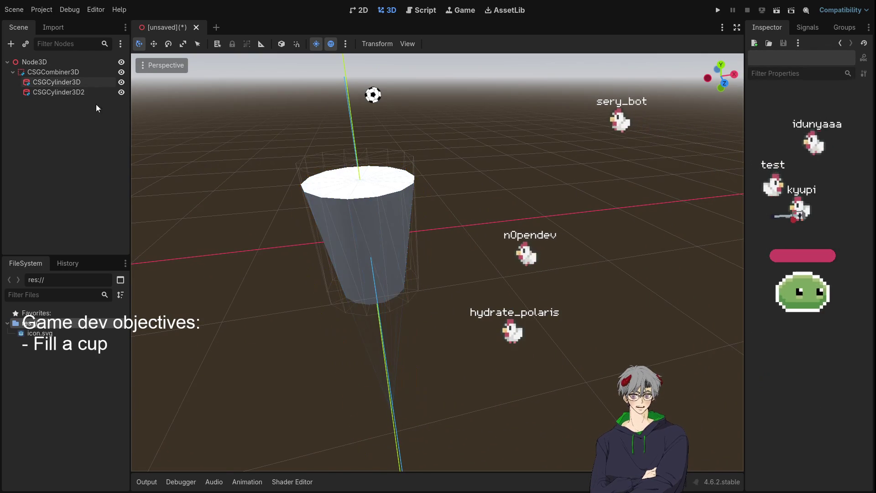
{"action": "left_click", "coordinate": [50, 76]}
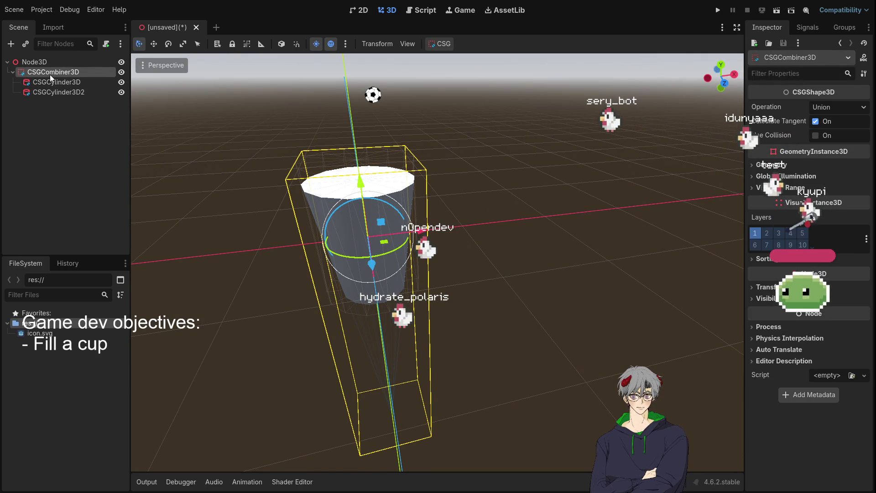
{"action": "mouse_move", "coordinate": [260, 142]}
{"action": "left_mouse_down"}
{"action": "mouse_move", "coordinate": [274, 142]}
{"action": "mouse_move", "coordinate": [343, 67]}
{"action": "mouse_move", "coordinate": [313, 146]}
{"action": "mouse_move", "coordinate": [321, 188]}
{"action": "mouse_move", "coordinate": [315, 180]}
{"action": "left_mouse_up"}
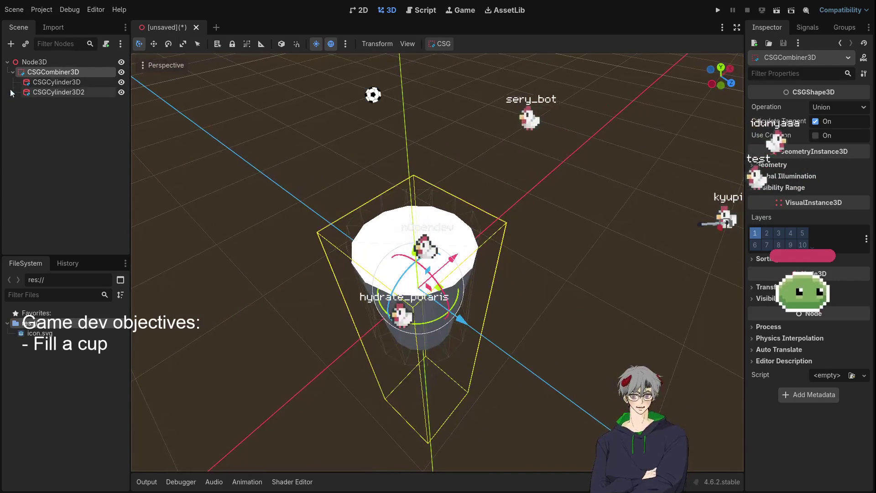
{"action": "left_click", "coordinate": [69, 92]}
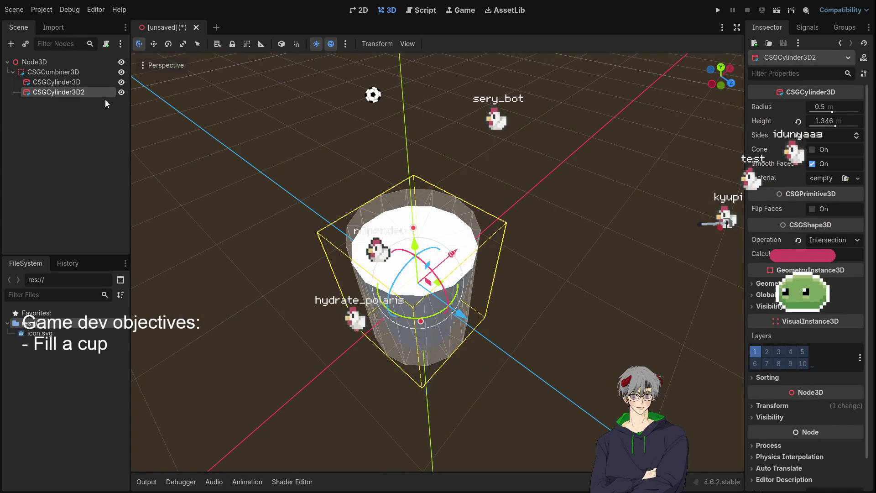
{"action": "mouse_move", "coordinate": [237, 123]}
{"action": "left_mouse_down"}
{"action": "mouse_move", "coordinate": [282, 134]}
{"action": "mouse_move", "coordinate": [252, 158]}
{"action": "mouse_move", "coordinate": [234, 154]}
{"action": "mouse_move", "coordinate": [227, 171]}
{"action": "mouse_move", "coordinate": [219, 164]}
{"action": "left_mouse_up"}
{"action": "left_click", "coordinate": [57, 82], "text": "ctrl"}
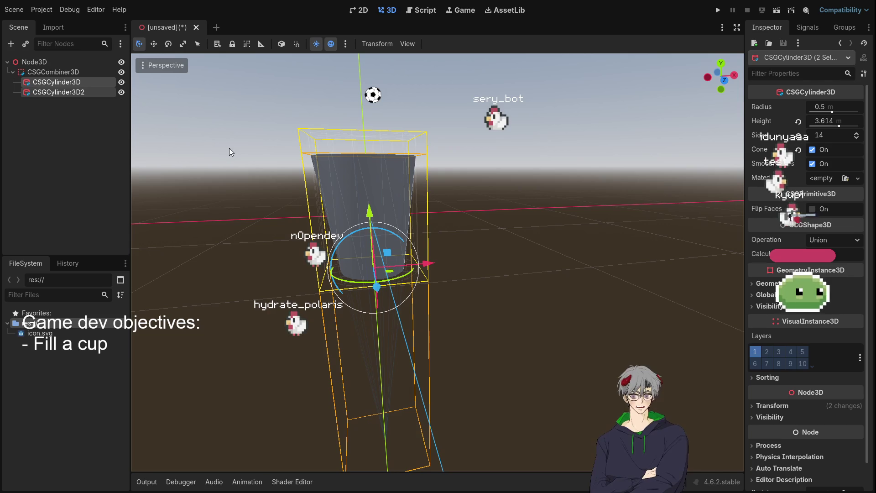
{"action": "left_click", "coordinate": [56, 92]}
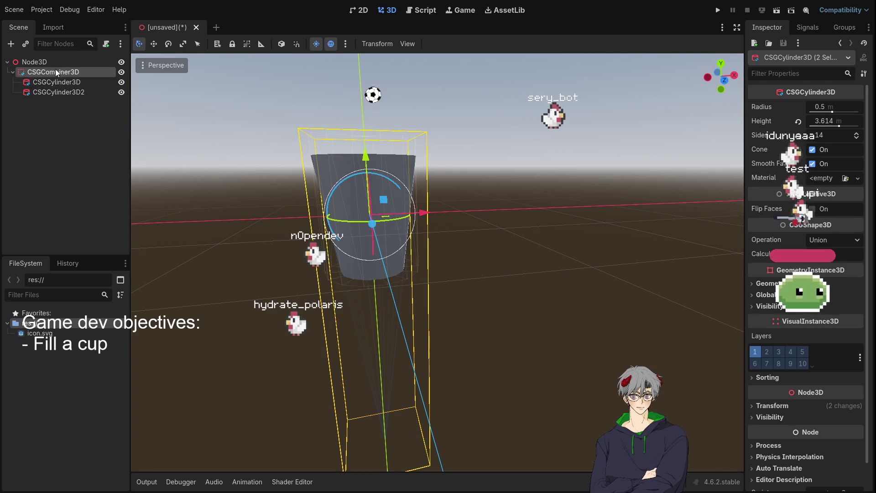
{"action": "left_click", "coordinate": [56, 71]}
{"action": "left_click", "coordinate": [56, 82]}
{"action": "left_click", "coordinate": [60, 92], "text": "ctrl"}
{"action": "mouse_move", "coordinate": [376, 153]}
{"action": "left_mouse_down"}
{"action": "mouse_move", "coordinate": [372, 173]}
{"action": "mouse_move", "coordinate": [366, 137]}
{"action": "mouse_move", "coordinate": [361, 176]}
{"action": "left_mouse_up"}
{"action": "left_click", "coordinate": [51, 72]}
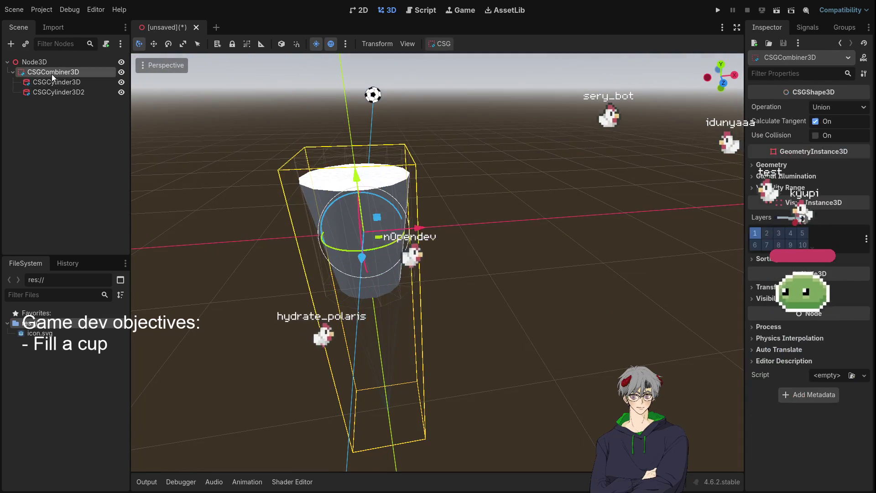
- Duplicate CSGCombiner3D with Ctrl+D and set the copy's Operation to Subtraction
{"action": "key", "text": "ctrl+d"}
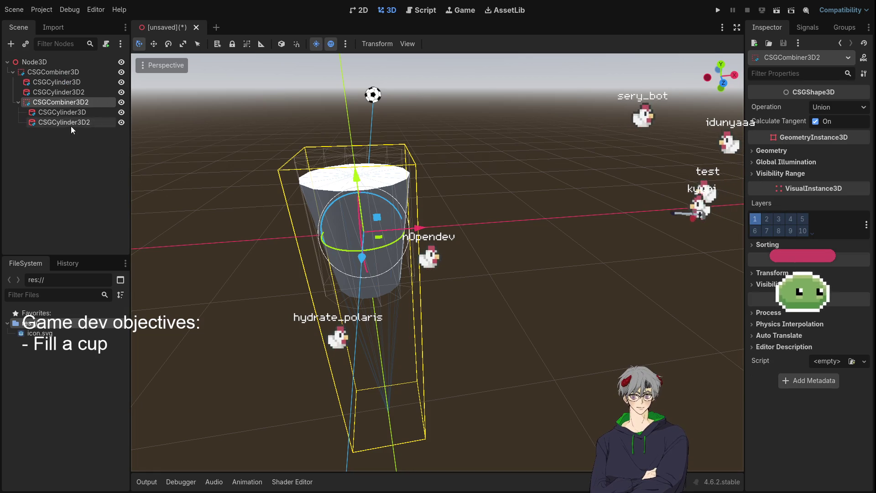
{"action": "left_click_drag", "start_coordinate": [378, 137], "coordinate": [388, 169]}
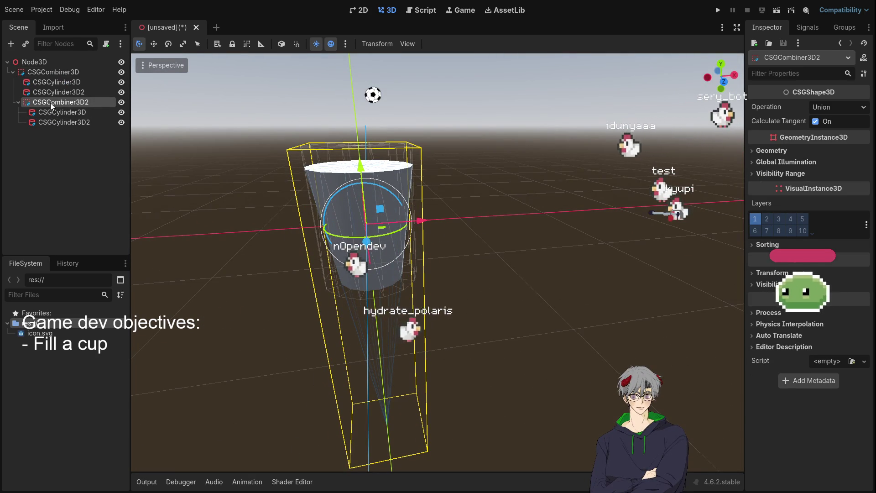
{"action": "left_click", "coordinate": [840, 106]}
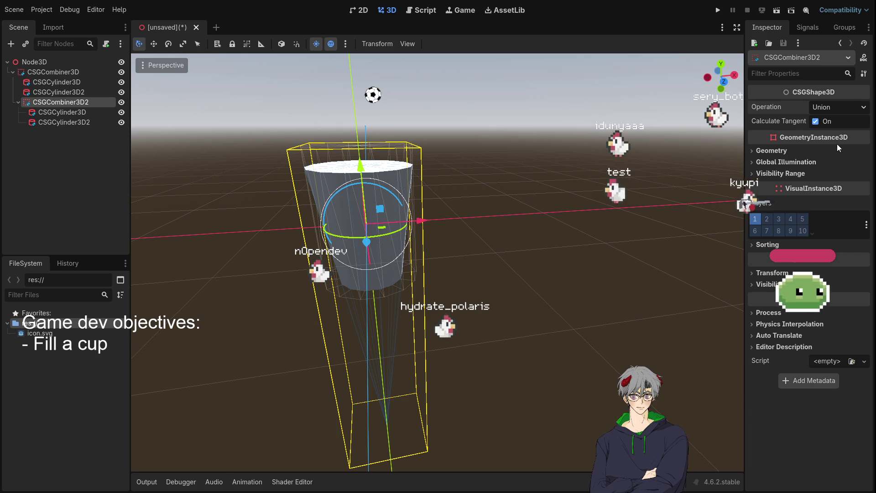
{"action": "left_click", "coordinate": [837, 144]}
{"action": "mouse_move", "coordinate": [376, 149]}
{"action": "left_mouse_down"}
{"action": "mouse_move", "coordinate": [387, 203]}
{"action": "mouse_move", "coordinate": [367, 150]}
{"action": "left_mouse_up"}
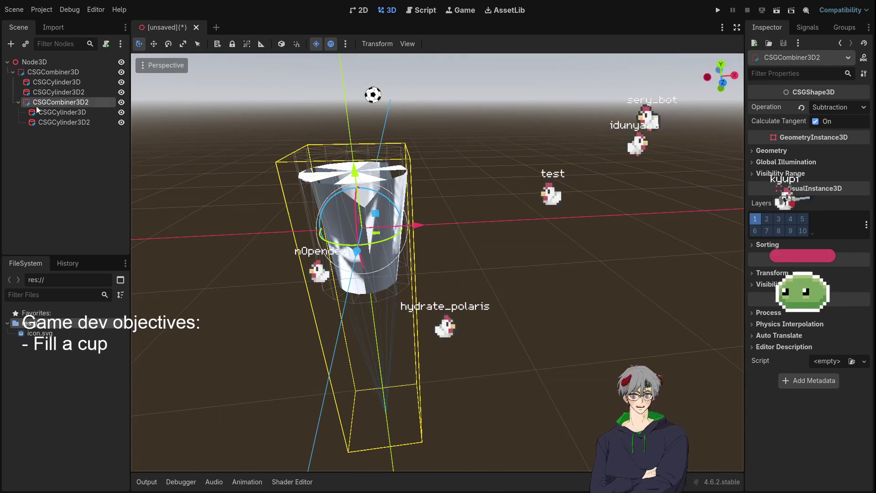
- Select the copied cone cylinder inside CSGCombiner3D2
{"action": "left_click", "coordinate": [61, 112]}
{"action": "left_click", "coordinate": [70, 122], "text": "shift"}
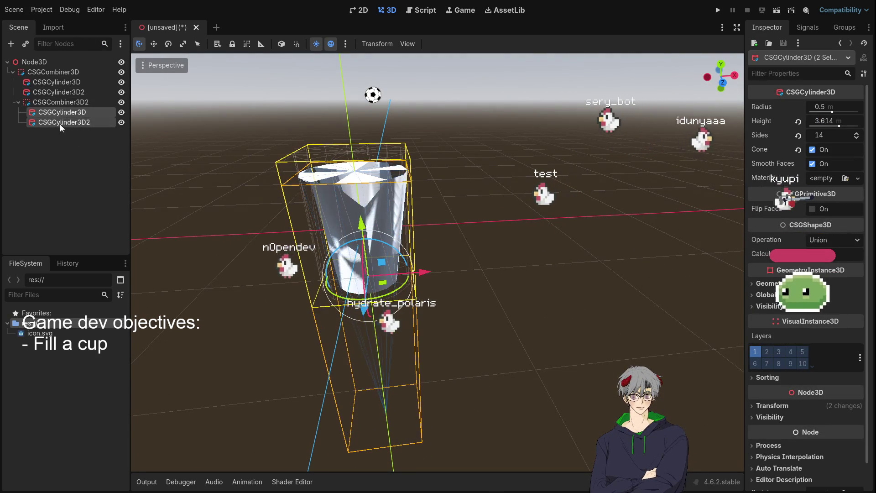
{"action": "left_click", "coordinate": [484, 252]}
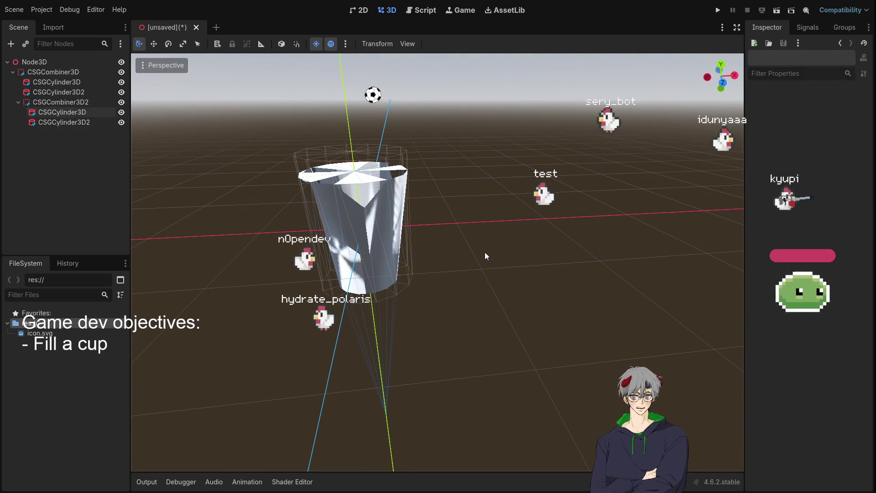
{"action": "left_click", "coordinate": [73, 112]}
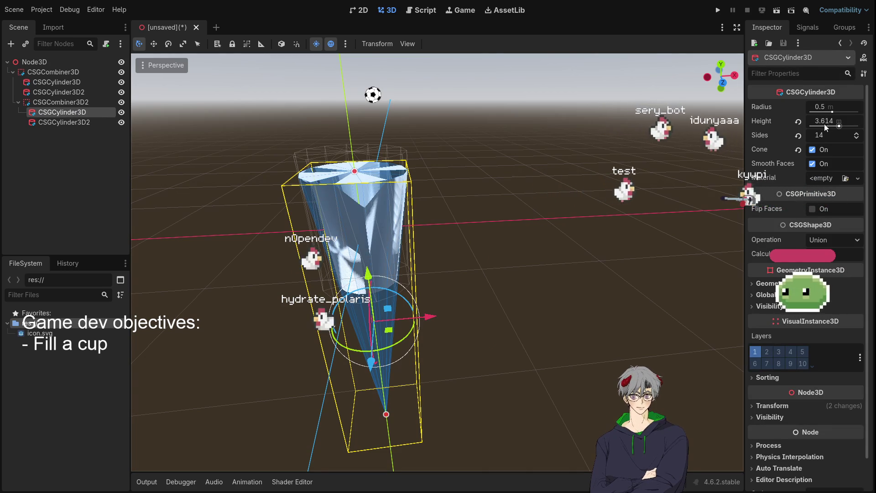
- Set the radius of both copied cylinders to 0.4 m
{"action": "left_click", "coordinate": [814, 109]}
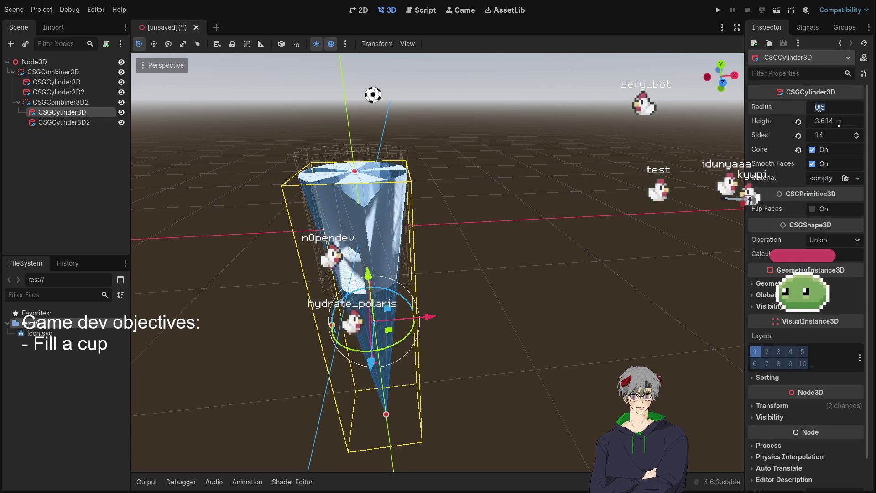
{"action": "type", "text": "0."}
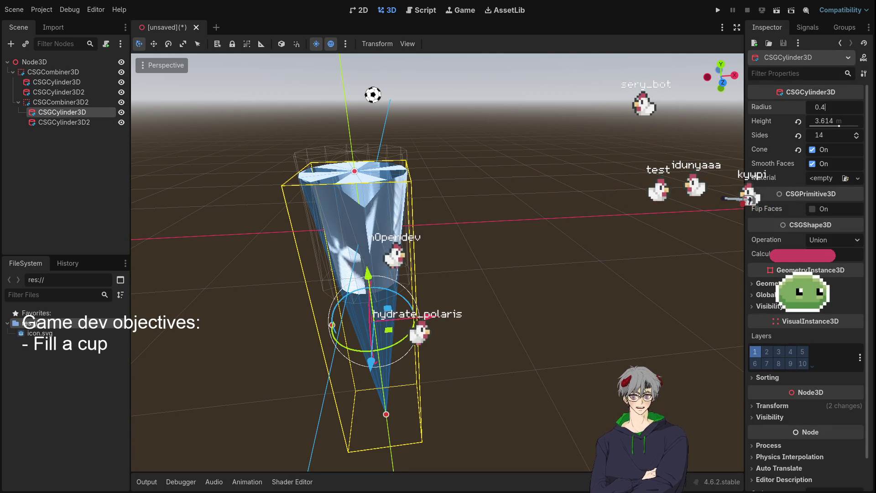
{"action": "type", "text": "4"}
{"action": "key", "text": "Return"}
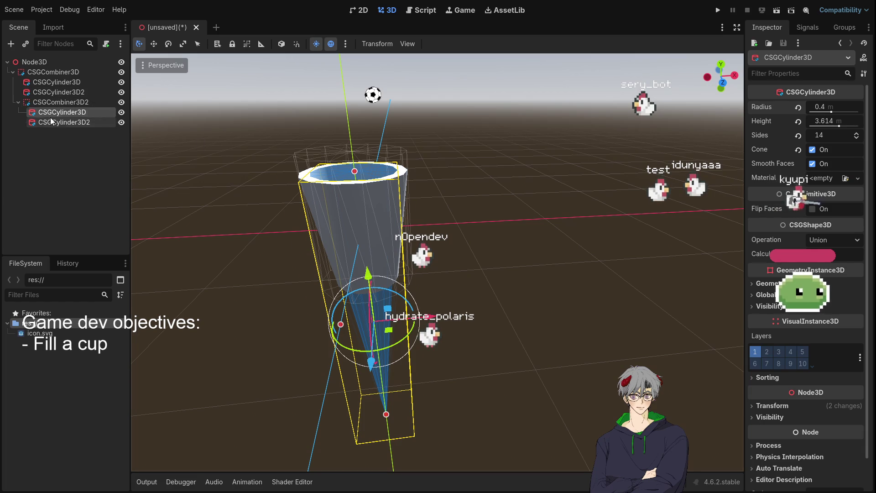
{"action": "left_click", "coordinate": [59, 122]}
{"action": "left_click", "coordinate": [828, 106]}
{"action": "type", "text": "0."}
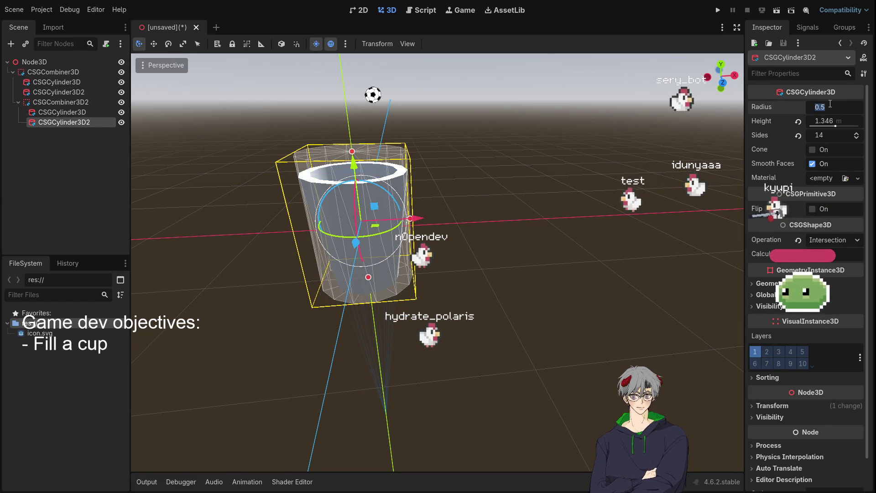
{"action": "type", "text": "4"}
{"action": "key", "text": "Return"}
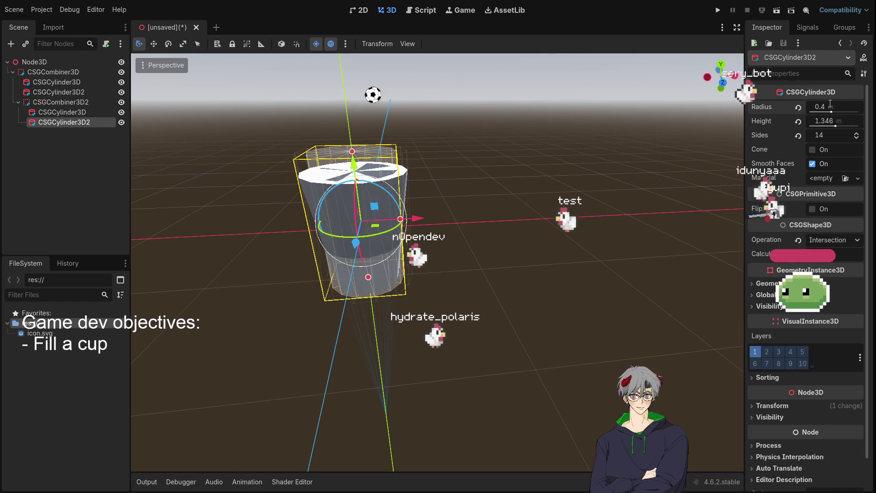
- Reselect the CSGCylinder3D cone under CSGCombiner3D2 from a side view
{"action": "left_click_drag", "start_coordinate": [422, 104], "coordinate": [450, 175]}
{"action": "left_click", "coordinate": [450, 175]}
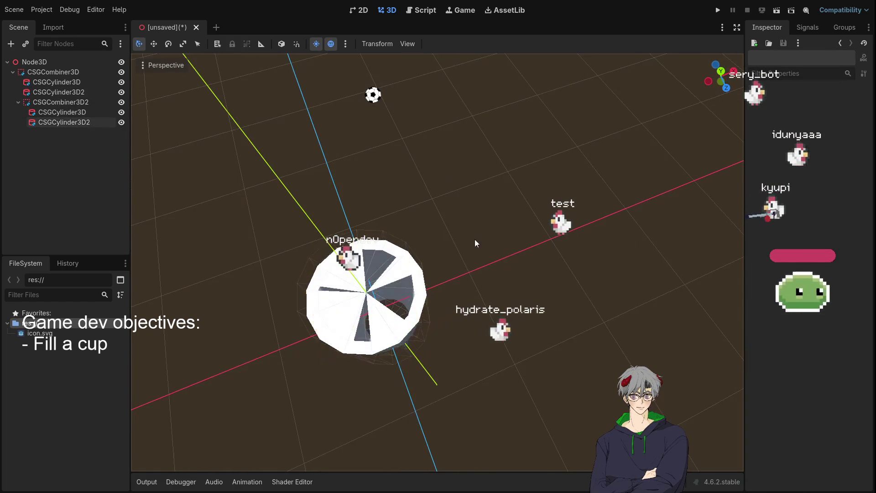
{"action": "mouse_move", "coordinate": [474, 239]}
{"action": "left_mouse_down"}
{"action": "mouse_move", "coordinate": [494, 204]}
{"action": "mouse_move", "coordinate": [459, 191]}
{"action": "mouse_move", "coordinate": [404, 215]}
{"action": "left_mouse_up"}
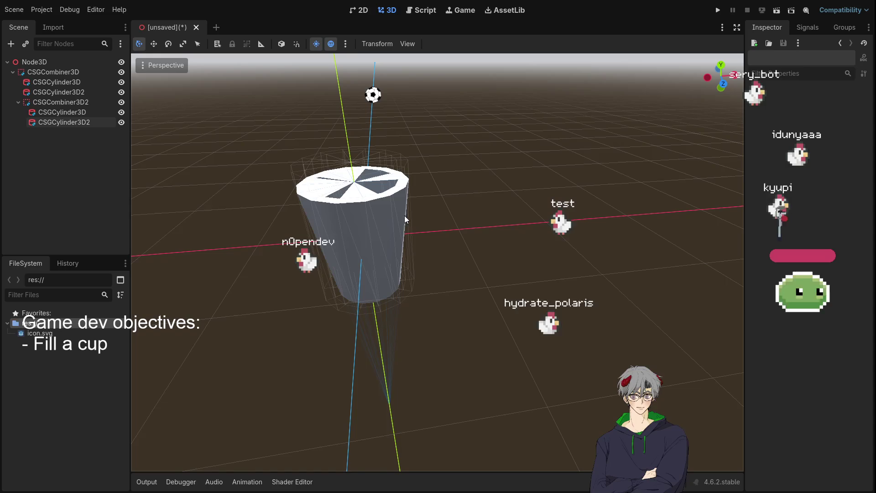
{"action": "left_click", "coordinate": [59, 112]}
{"action": "left_click", "coordinate": [64, 128]}
{"action": "left_click", "coordinate": [63, 123]}
{"action": "left_click", "coordinate": [59, 112]}
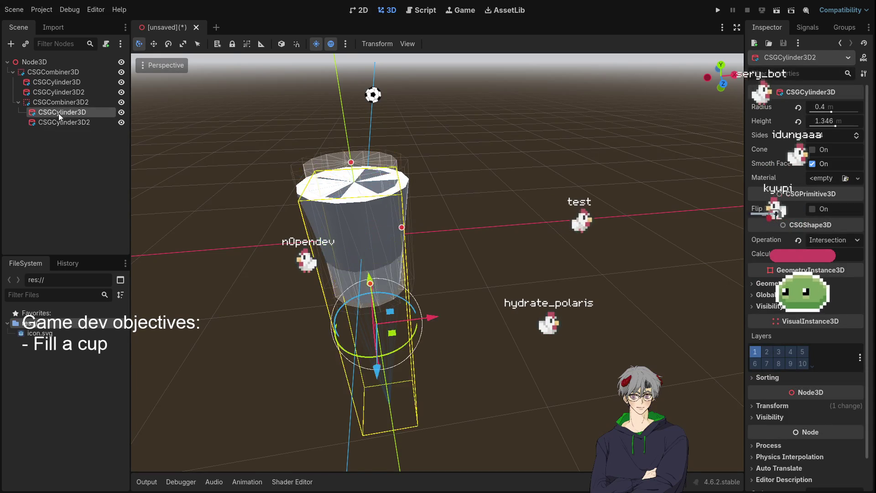
{"action": "left_click", "coordinate": [56, 102]}
{"action": "left_click", "coordinate": [59, 112]}
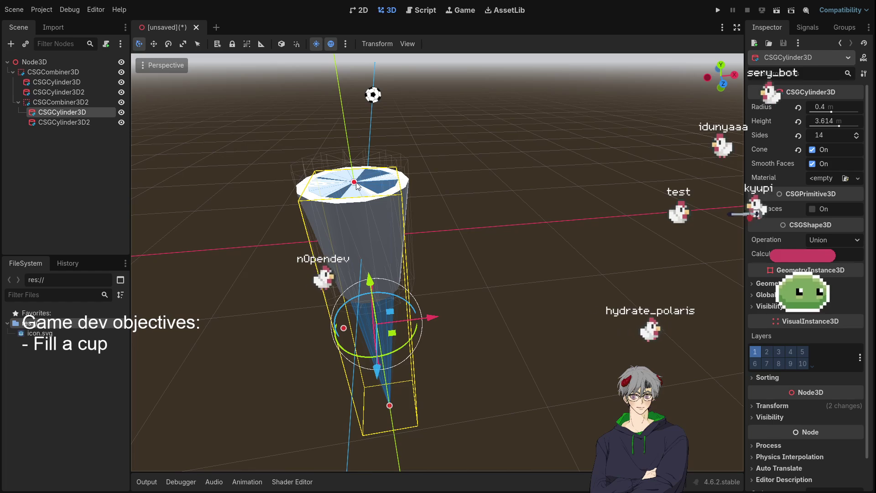
- Lengthen the copied cone to about 3.64 m and frame CSGCylinder3D2 in view
{"action": "left_click_drag", "start_coordinate": [354, 184], "coordinate": [433, 140]}
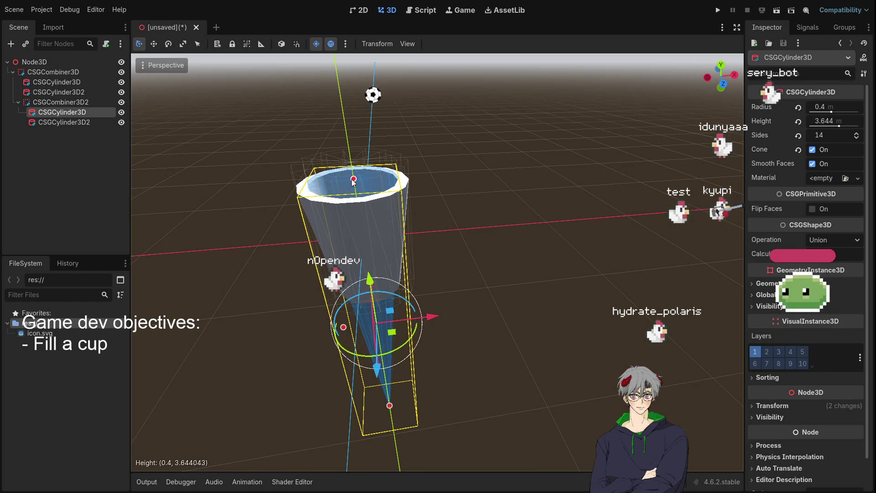
{"action": "mouse_move", "coordinate": [483, 211]}
{"action": "left_mouse_down"}
{"action": "mouse_move", "coordinate": [467, 456]}
{"action": "mouse_move", "coordinate": [428, 60]}
{"action": "mouse_move", "coordinate": [395, 92]}
{"action": "mouse_move", "coordinate": [422, 60]}
{"action": "left_mouse_up"}
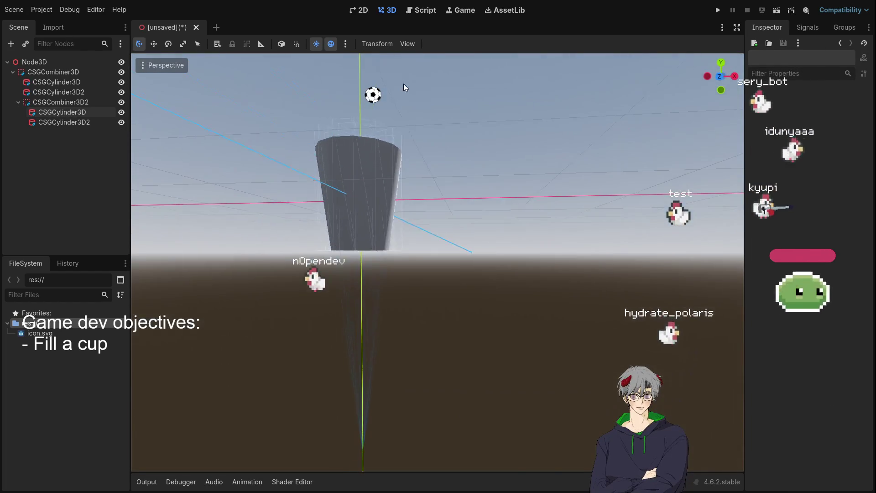
{"action": "left_click", "coordinate": [69, 113]}
{"action": "left_click", "coordinate": [80, 123]}
{"action": "key", "text": "f"}
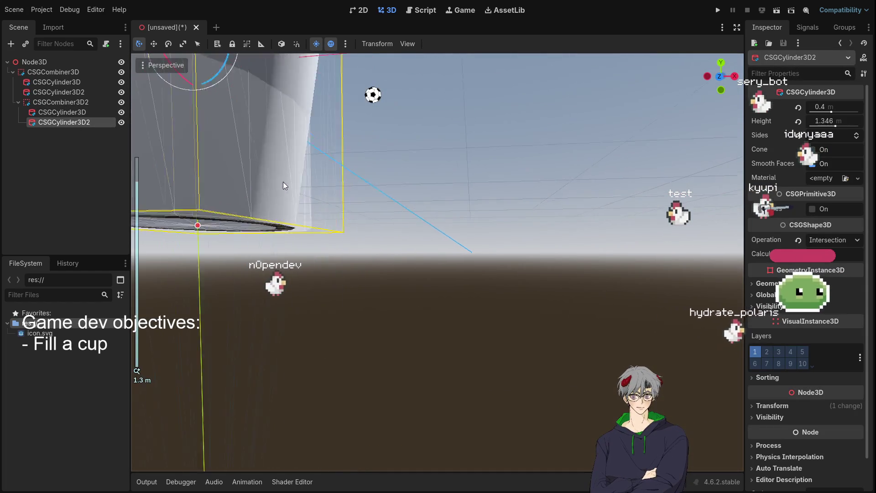
{"action": "scroll", "coordinate": [428, 214], "scroll_direction": "down", "scroll_amount": 5}
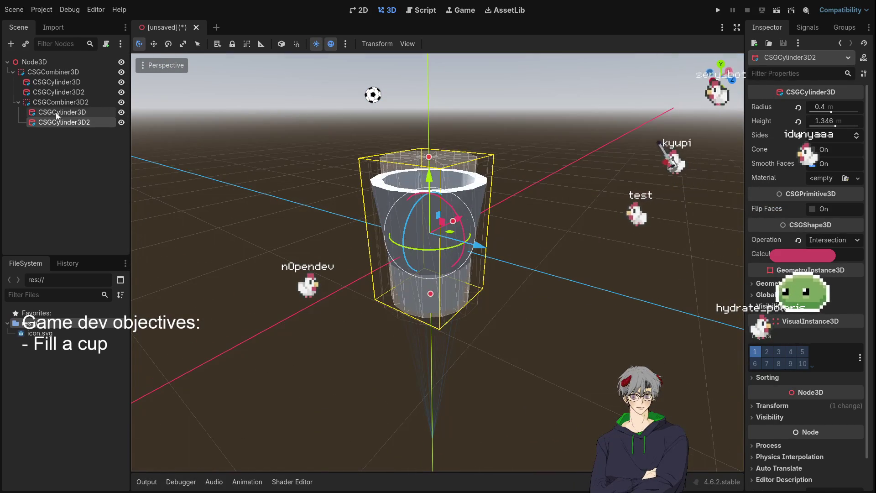
{"action": "left_click", "coordinate": [60, 112]}
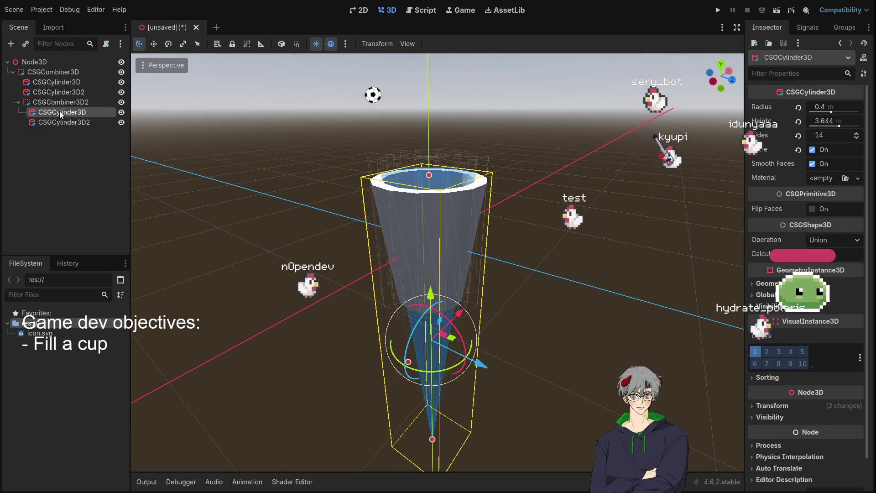
{"action": "mouse_move", "coordinate": [500, 270]}
{"action": "left_mouse_down"}
{"action": "mouse_move", "coordinate": [458, 154]}
{"action": "mouse_move", "coordinate": [448, 233]}
{"action": "mouse_move", "coordinate": [403, 250]}
{"action": "left_mouse_up"}
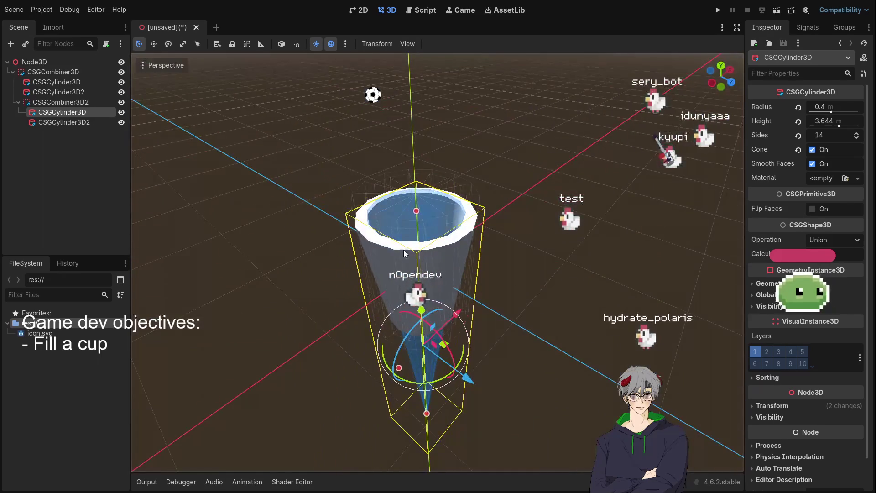
- Shorten CSGCylinder3D2 from the bottom to about 1.23 m
{"action": "left_click", "coordinate": [62, 105]}
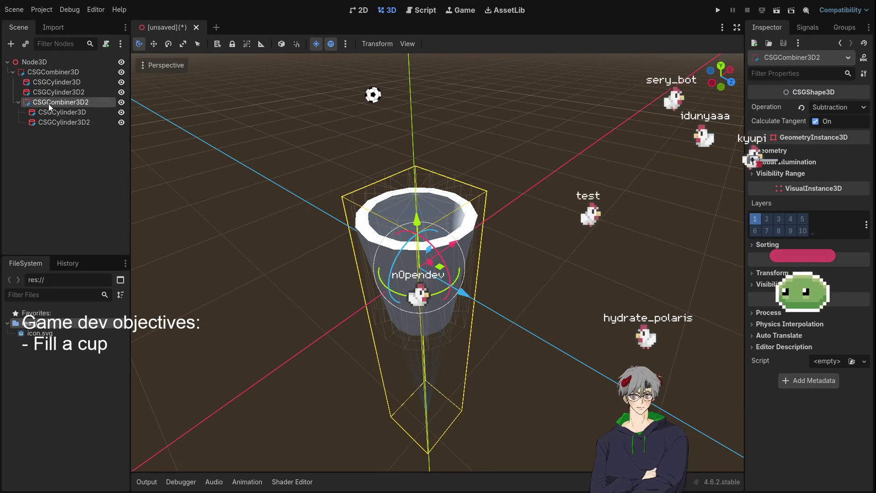
{"action": "mouse_move", "coordinate": [232, 152]}
{"action": "left_mouse_down"}
{"action": "mouse_move", "coordinate": [356, 261]}
{"action": "mouse_move", "coordinate": [341, 139]}
{"action": "mouse_move", "coordinate": [143, 136]}
{"action": "left_mouse_up"}
{"action": "left_click", "coordinate": [51, 112]}
{"action": "left_click", "coordinate": [58, 123]}
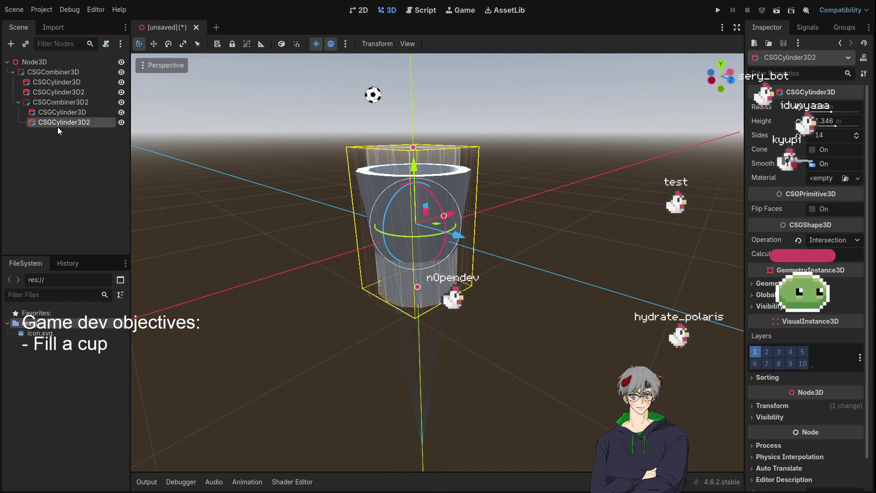
{"action": "left_click_drag", "start_coordinate": [226, 114], "coordinate": [220, 169]}
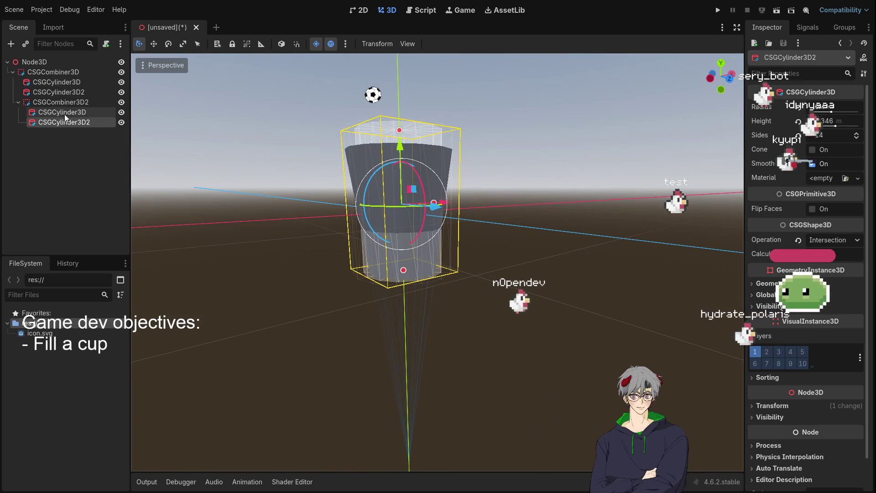
{"action": "left_click_drag", "start_coordinate": [405, 271], "coordinate": [404, 264]}
- Orbit around the hollow cup to inspect its walls, bottom and rim
{"action": "left_click", "coordinate": [519, 239]}
{"action": "mouse_move", "coordinate": [527, 195]}
{"action": "left_mouse_down"}
{"action": "mouse_move", "coordinate": [558, 297]}
{"action": "mouse_move", "coordinate": [525, 62]}
{"action": "mouse_move", "coordinate": [492, 161]}
{"action": "mouse_move", "coordinate": [514, 305]}
{"action": "mouse_move", "coordinate": [537, 147]}
{"action": "mouse_move", "coordinate": [509, 240]}
{"action": "left_mouse_up"}
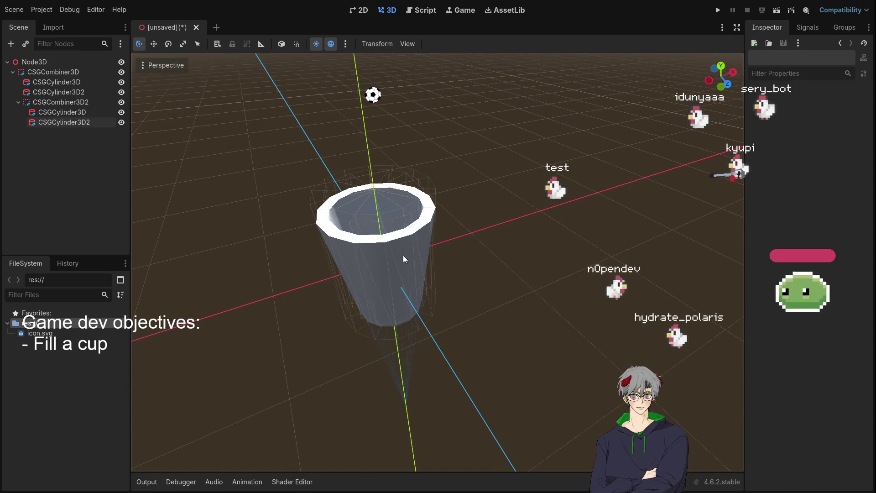
{"action": "mouse_move", "coordinate": [350, 199]}
{"action": "left_mouse_down"}
{"action": "mouse_move", "coordinate": [379, 297]}
{"action": "mouse_move", "coordinate": [423, 220]}
{"action": "mouse_move", "coordinate": [438, 267]}
{"action": "mouse_move", "coordinate": [220, 248]}
{"action": "mouse_move", "coordinate": [239, 245]}
{"action": "mouse_move", "coordinate": [333, 278]}
{"action": "mouse_move", "coordinate": [377, 229]}
{"action": "mouse_move", "coordinate": [306, 177]}
{"action": "mouse_move", "coordinate": [299, 263]}
{"action": "mouse_move", "coordinate": [321, 243]}
{"action": "left_mouse_up"}
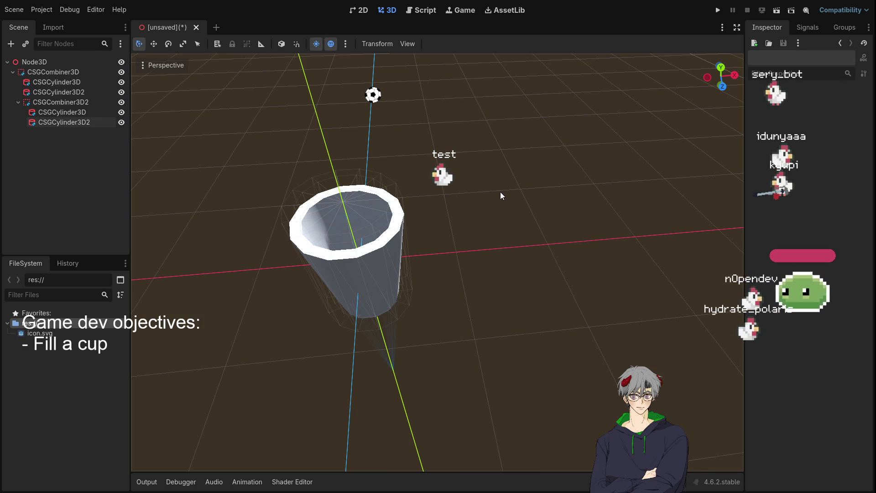
{"action": "mouse_move", "coordinate": [380, 323]}
{"action": "left_mouse_down"}
{"action": "mouse_move", "coordinate": [423, 203]}
{"action": "mouse_move", "coordinate": [439, 336]}
{"action": "mouse_move", "coordinate": [465, 284]}
{"action": "mouse_move", "coordinate": [441, 353]}
{"action": "mouse_move", "coordinate": [429, 251]}
{"action": "mouse_move", "coordinate": [344, 336]}
{"action": "mouse_move", "coordinate": [325, 324]}
{"action": "mouse_move", "coordinate": [309, 356]}
{"action": "mouse_move", "coordinate": [401, 356]}
{"action": "mouse_move", "coordinate": [419, 313]}
{"action": "left_mouse_up"}
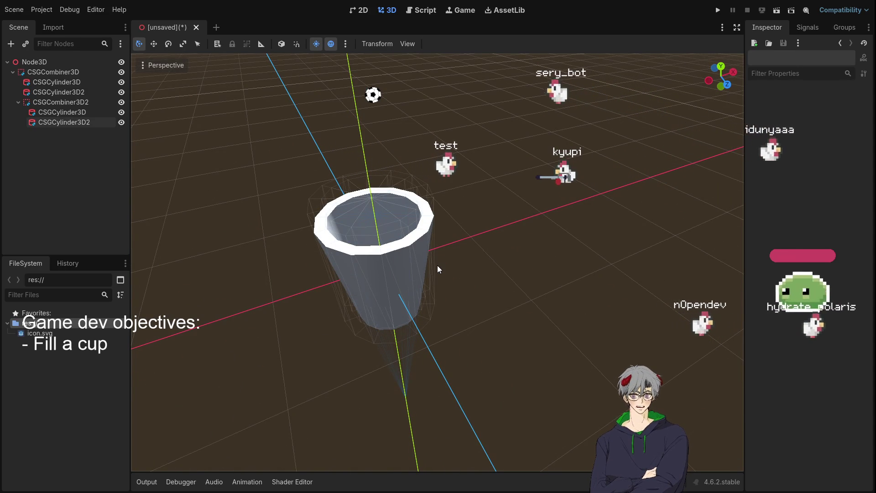
{"action": "mouse_move", "coordinate": [477, 140]}
{"action": "left_mouse_down"}
{"action": "mouse_move", "coordinate": [391, 204]}
{"action": "mouse_move", "coordinate": [477, 160]}
{"action": "left_mouse_up"}
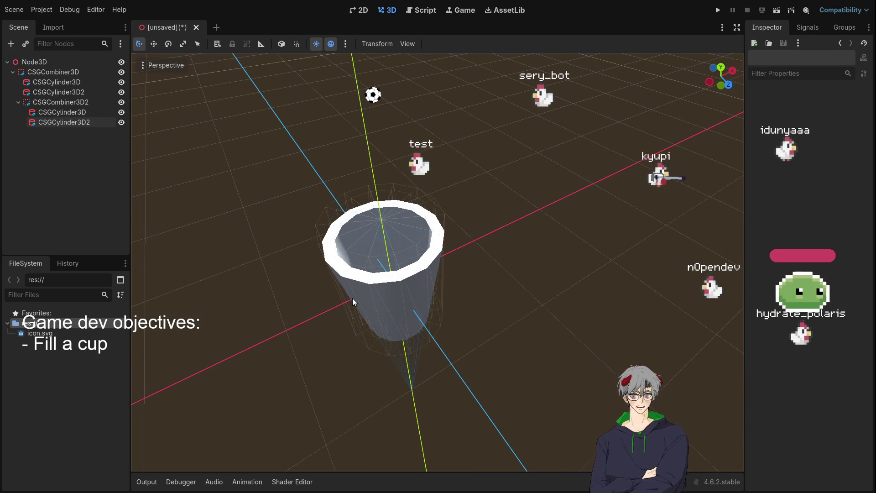
{"action": "mouse_move", "coordinate": [353, 298]}
{"action": "left_mouse_down"}
{"action": "mouse_move", "coordinate": [443, 242]}
{"action": "mouse_move", "coordinate": [384, 237]}
{"action": "mouse_move", "coordinate": [381, 281]}
{"action": "left_mouse_up"}
{"action": "scroll", "coordinate": [289, 283], "scroll_direction": "up", "scroll_amount": 8}
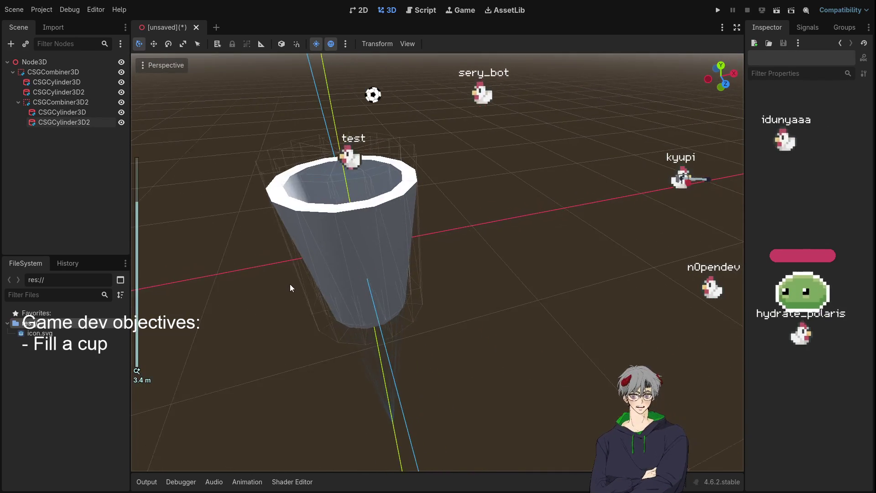
{"action": "scroll", "coordinate": [325, 312], "scroll_direction": "down", "scroll_amount": 5}
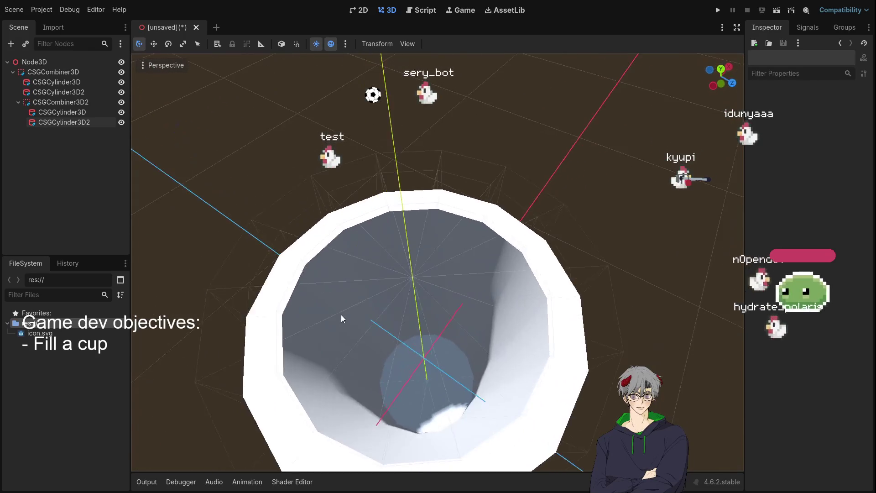
{"action": "mouse_move", "coordinate": [341, 314]}
{"action": "left_mouse_down"}
{"action": "mouse_move", "coordinate": [327, 278]}
{"action": "mouse_move", "coordinate": [333, 294]}
{"action": "mouse_move", "coordinate": [319, 297]}
{"action": "mouse_move", "coordinate": [343, 308]}
{"action": "mouse_move", "coordinate": [339, 178]}
{"action": "mouse_move", "coordinate": [326, 225]}
{"action": "mouse_move", "coordinate": [320, 219]}
{"action": "left_mouse_up"}
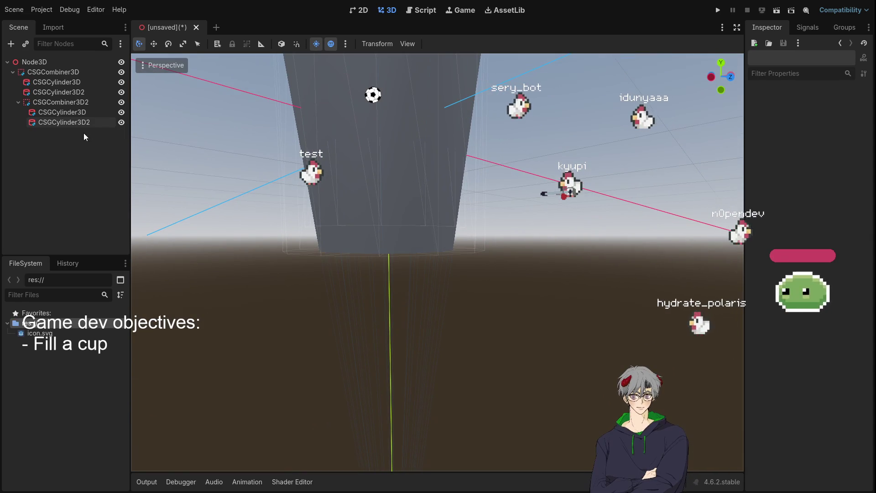
- Extend CSGCylinder3D2 under CSGCombiner3D2 to a height of 1.246 m
{"action": "left_click", "coordinate": [64, 112]}
{"action": "mouse_move", "coordinate": [382, 217]}
{"action": "left_mouse_down"}
{"action": "mouse_move", "coordinate": [355, 177]}
{"action": "mouse_move", "coordinate": [354, 217]}
{"action": "left_mouse_up"}
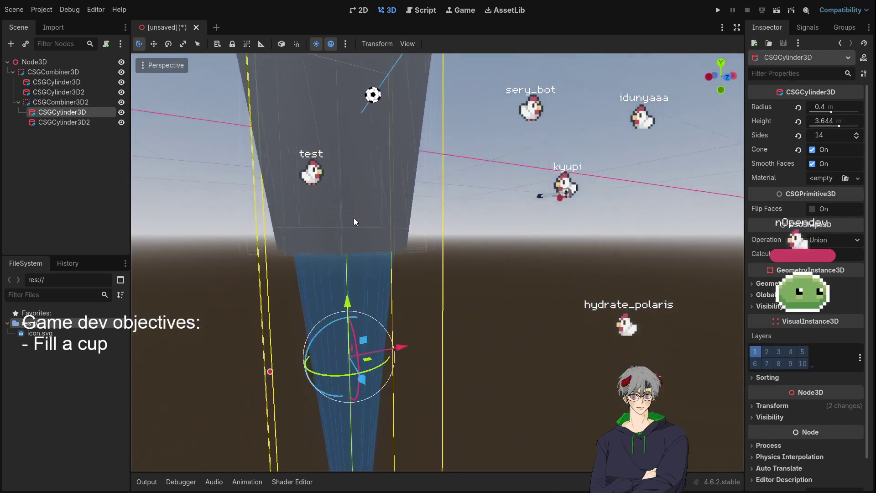
{"action": "left_click", "coordinate": [57, 120]}
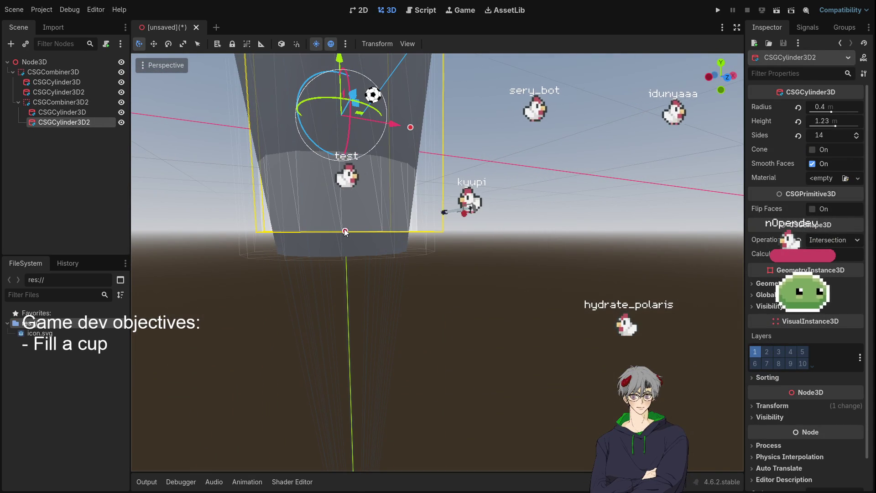
{"action": "left_click_drag", "start_coordinate": [346, 231], "coordinate": [344, 236]}
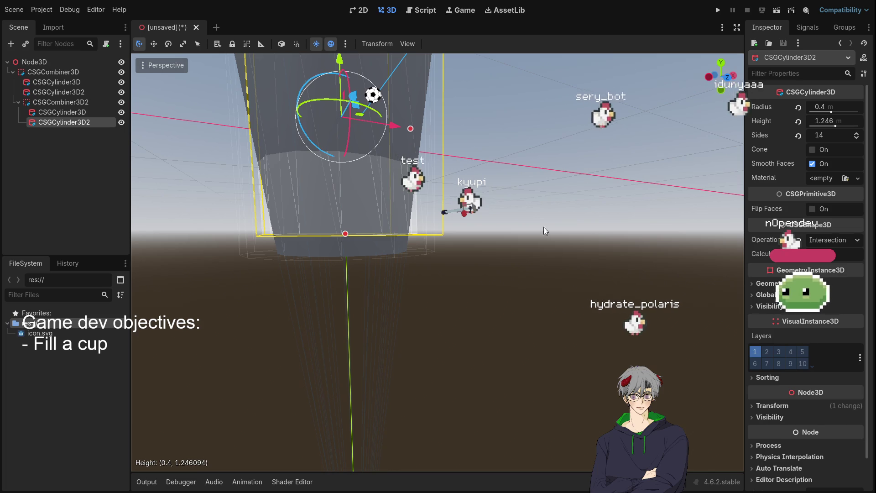
- Orbit to look down into the cup and check it from the side
{"action": "left_click", "coordinate": [520, 198]}
{"action": "mouse_move", "coordinate": [520, 198]}
{"action": "left_mouse_down"}
{"action": "mouse_move", "coordinate": [536, 261]}
{"action": "mouse_move", "coordinate": [569, 312]}
{"action": "mouse_move", "coordinate": [570, 289]}
{"action": "mouse_move", "coordinate": [589, 295]}
{"action": "mouse_move", "coordinate": [570, 283]}
{"action": "mouse_move", "coordinate": [566, 319]}
{"action": "left_mouse_up"}
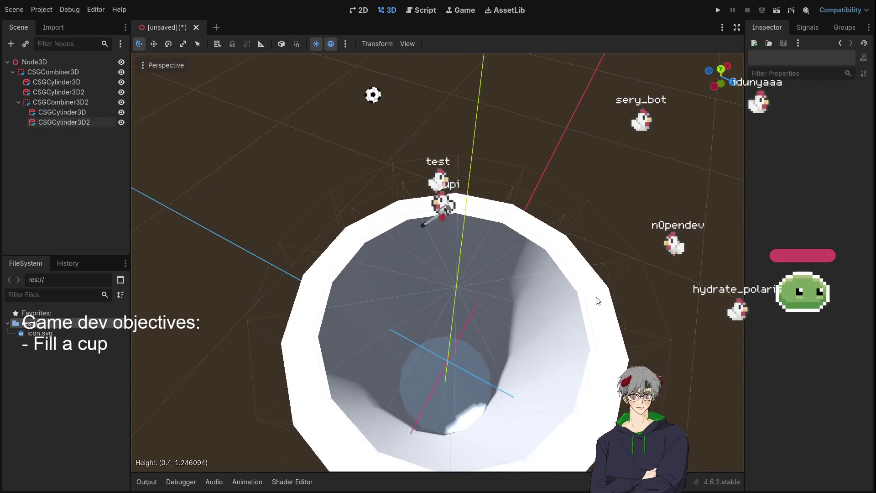
{"action": "mouse_move", "coordinate": [254, 214]}
{"action": "left_mouse_down"}
{"action": "mouse_move", "coordinate": [236, 189]}
{"action": "mouse_move", "coordinate": [360, 321]}
{"action": "left_mouse_up"}
{"action": "mouse_move", "coordinate": [228, 204]}
{"action": "left_mouse_down"}
{"action": "mouse_move", "coordinate": [292, 237]}
{"action": "mouse_move", "coordinate": [297, 251]}
{"action": "left_mouse_up"}
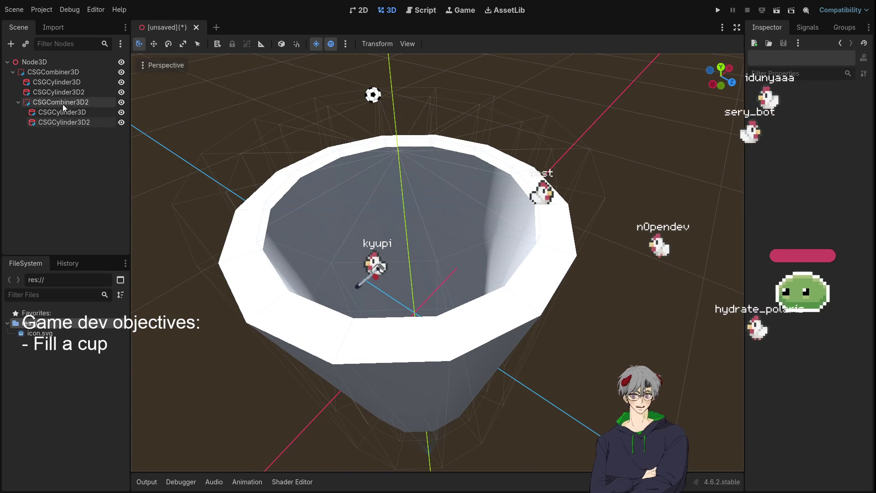
{"action": "left_click", "coordinate": [56, 93]}
{"action": "left_click", "coordinate": [66, 73]}
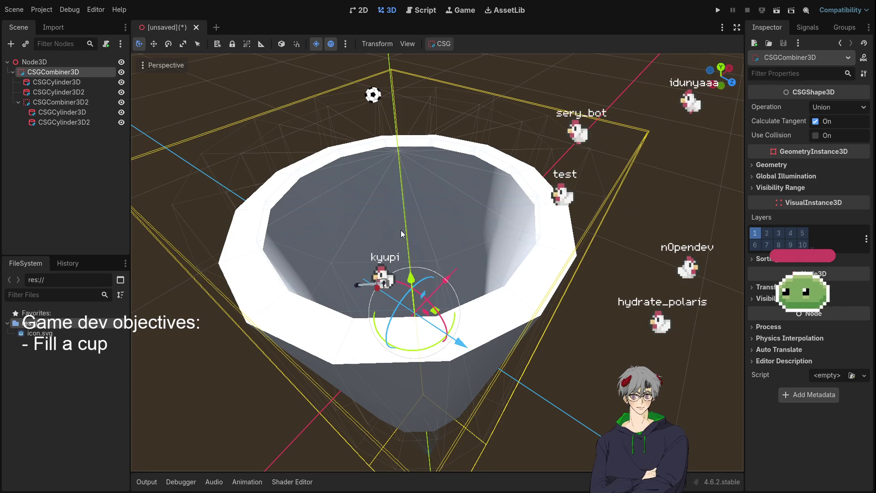
{"action": "mouse_move", "coordinate": [400, 230]}
{"action": "left_mouse_down"}
{"action": "mouse_move", "coordinate": [393, 212]}
{"action": "mouse_move", "coordinate": [398, 249]}
{"action": "left_mouse_up"}
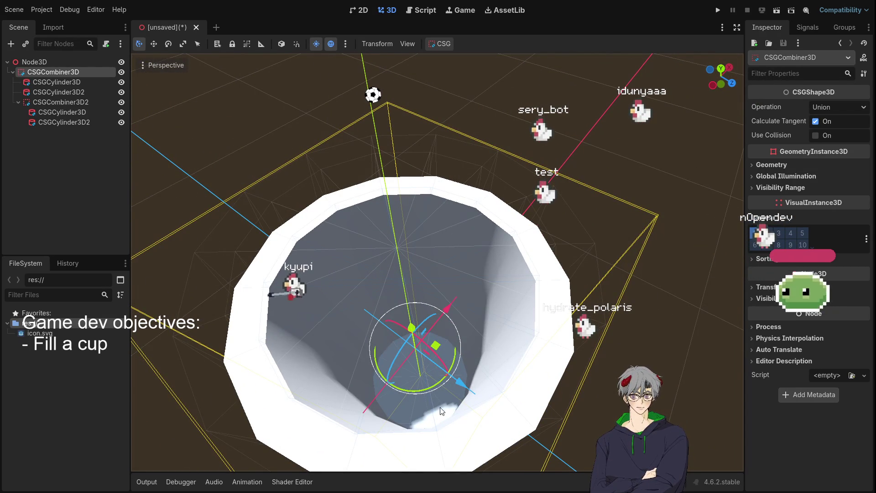
{"action": "mouse_move", "coordinate": [394, 312]}
{"action": "left_mouse_down"}
{"action": "mouse_move", "coordinate": [411, 211]}
{"action": "mouse_move", "coordinate": [439, 306]}
{"action": "mouse_move", "coordinate": [482, 343]}
{"action": "mouse_move", "coordinate": [483, 311]}
{"action": "mouse_move", "coordinate": [508, 332]}
{"action": "mouse_move", "coordinate": [473, 314]}
{"action": "left_mouse_up"}
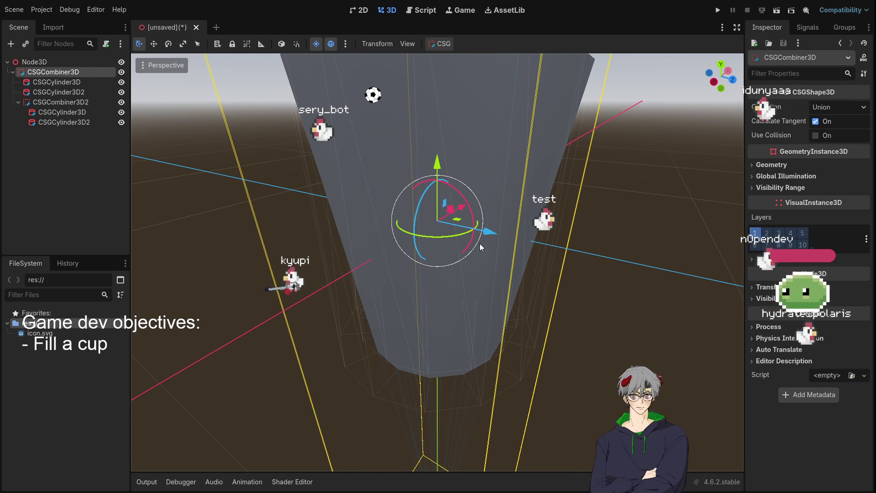
{"action": "mouse_move", "coordinate": [540, 271]}
{"action": "left_mouse_down"}
{"action": "mouse_move", "coordinate": [532, 321]}
{"action": "mouse_move", "coordinate": [521, 314]}
{"action": "left_mouse_up"}
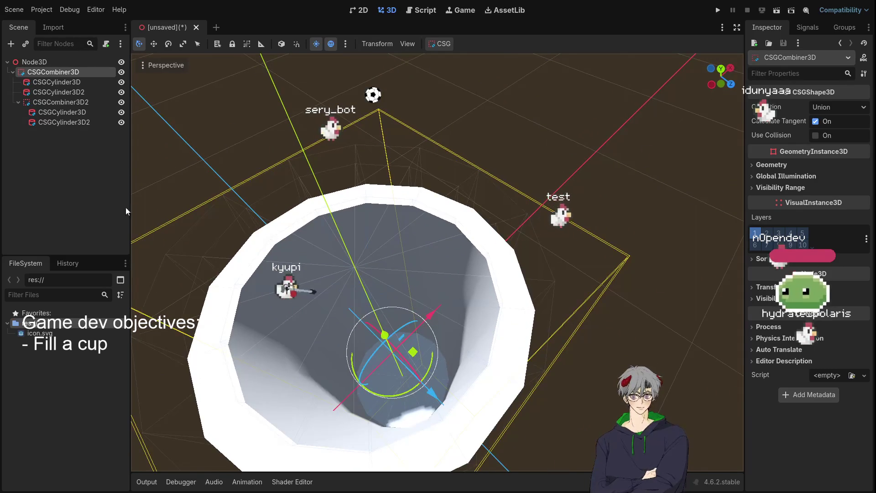
{"action": "left_click_drag", "start_coordinate": [392, 292], "coordinate": [439, 308]}
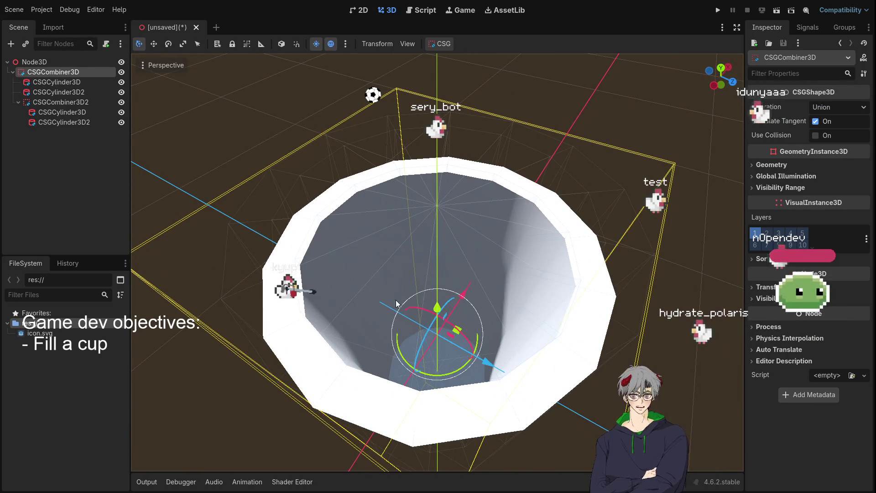
{"action": "mouse_move", "coordinate": [374, 331]}
{"action": "left_mouse_down"}
{"action": "mouse_move", "coordinate": [361, 321]}
{"action": "mouse_move", "coordinate": [372, 323]}
{"action": "left_mouse_up"}
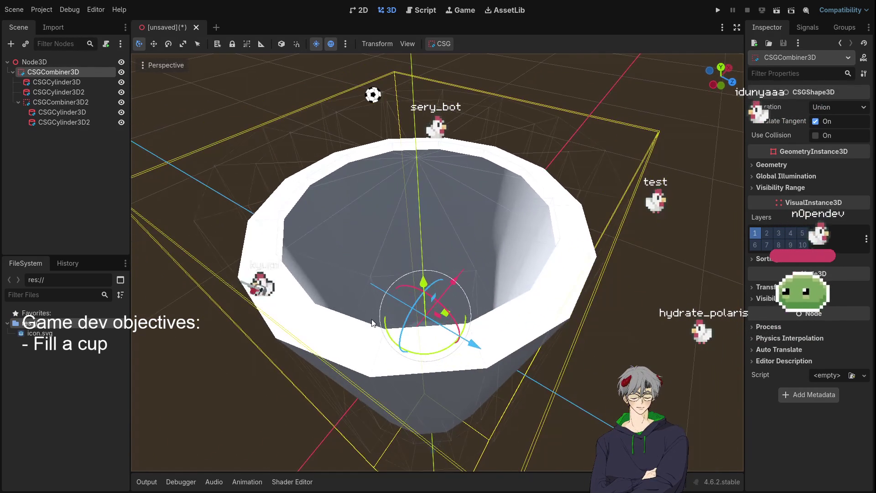
{"action": "left_click", "coordinate": [230, 96]}
{"action": "mouse_move", "coordinate": [414, 231]}
{"action": "left_mouse_down"}
{"action": "mouse_move", "coordinate": [424, 242]}
{"action": "mouse_move", "coordinate": [418, 237]}
{"action": "left_mouse_up"}
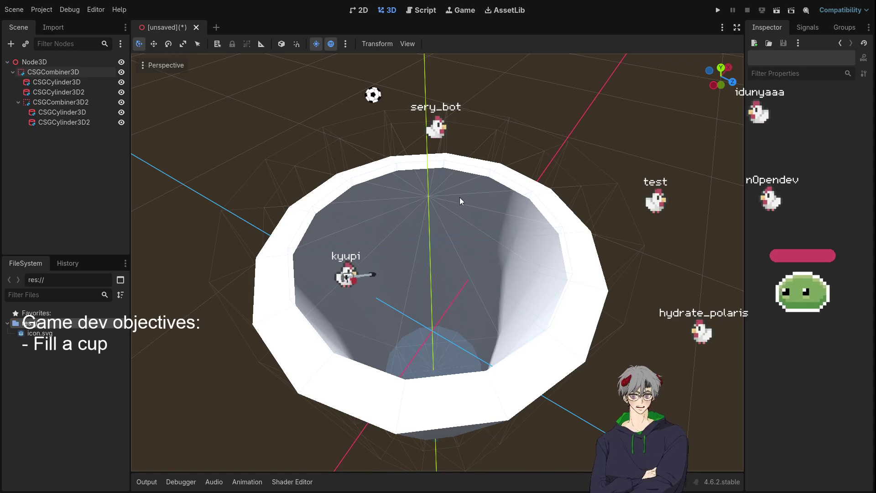
{"action": "mouse_move", "coordinate": [422, 308]}
{"action": "left_mouse_down"}
{"action": "mouse_move", "coordinate": [412, 320]}
{"action": "mouse_move", "coordinate": [413, 299]}
{"action": "mouse_move", "coordinate": [428, 311]}
{"action": "mouse_move", "coordinate": [407, 357]}
{"action": "left_mouse_up"}
- Attach a new node_3d.gd script to the root Node3D
{"action": "left_click", "coordinate": [38, 65]}
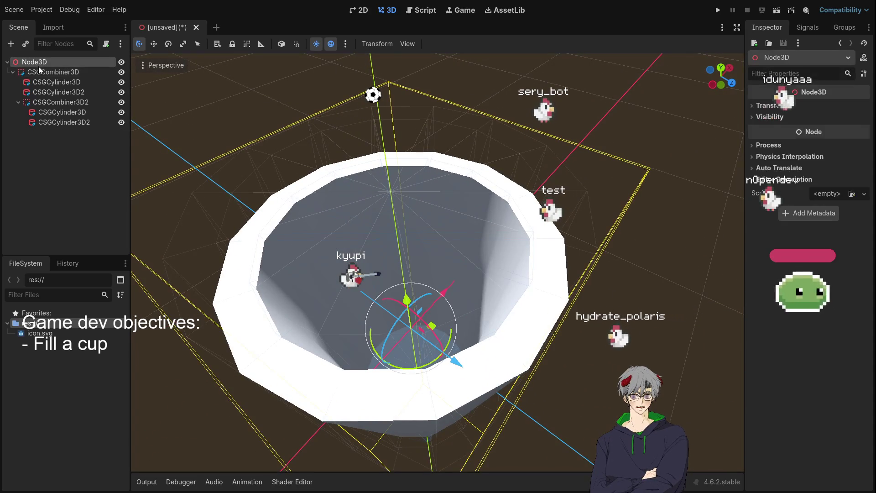
{"action": "left_click", "coordinate": [41, 71]}
{"action": "left_click", "coordinate": [44, 62]}
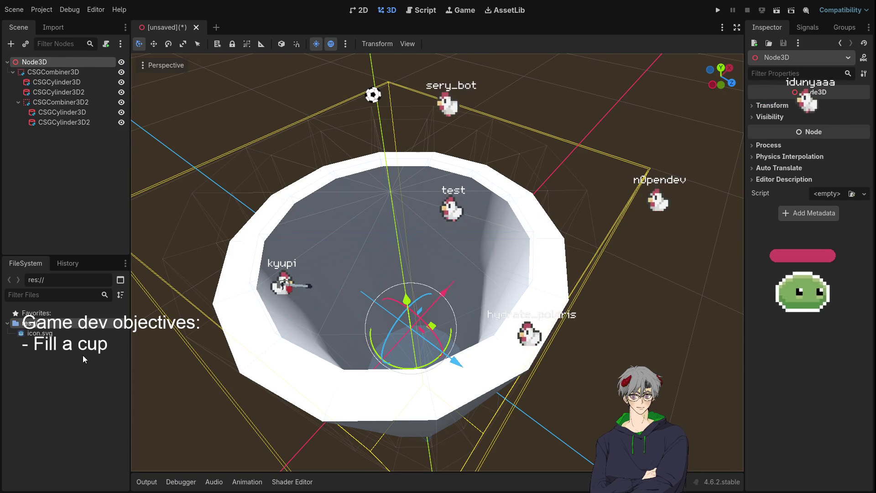
{"action": "key", "text": "Return"}
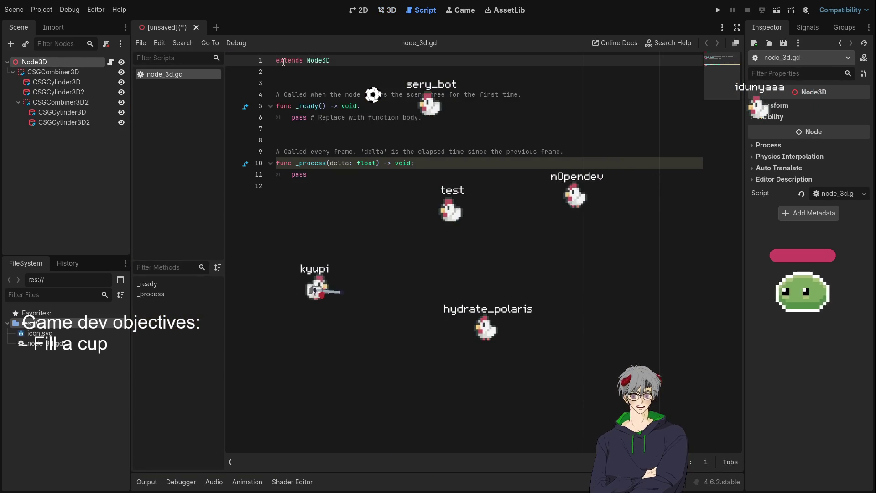
{"action": "key", "text": "Return"}
{"action": "key", "text": "Up"}
{"action": "type", "text": "tool"}
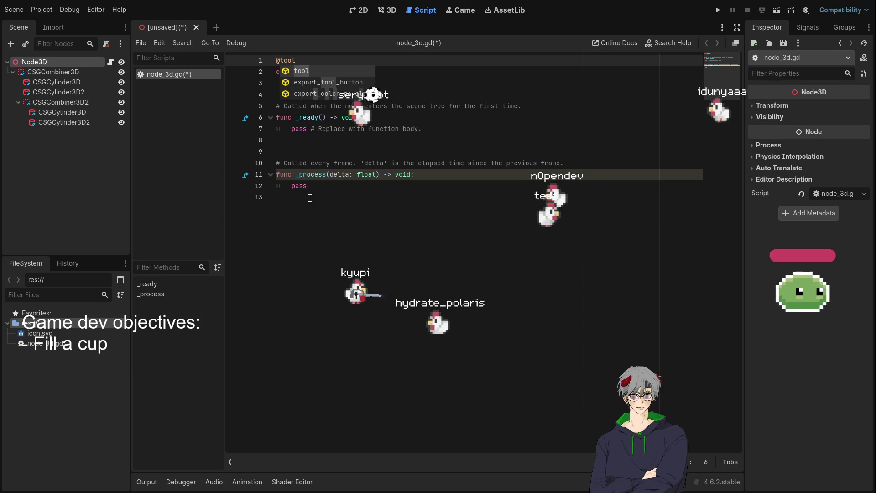
{"action": "left_click", "coordinate": [366, 197]}
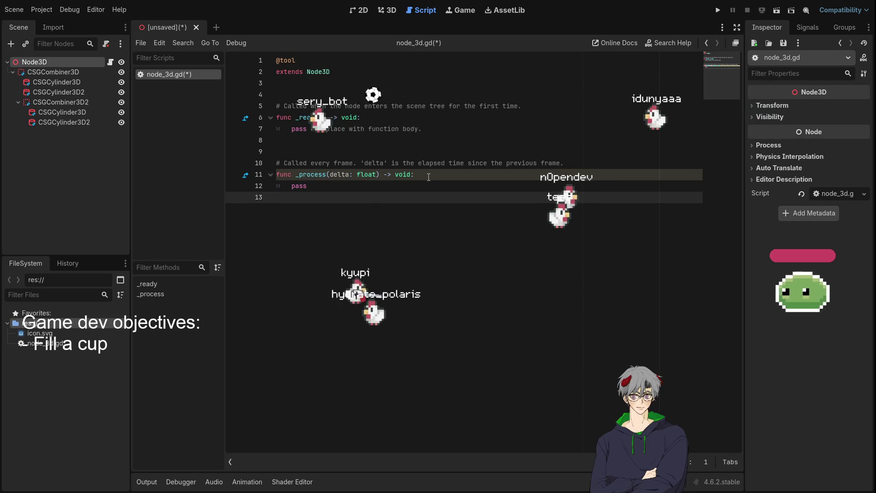
{"action": "left_click", "coordinate": [369, 84]}
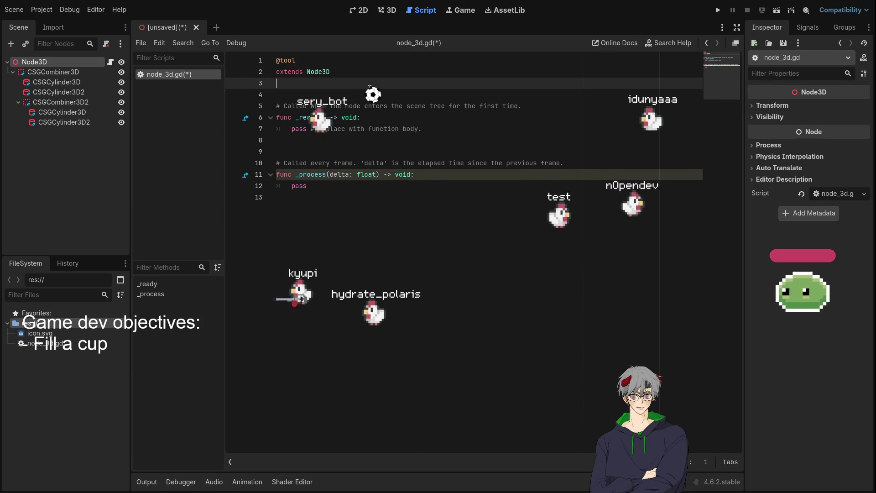
{"action": "key", "text": "Return"}
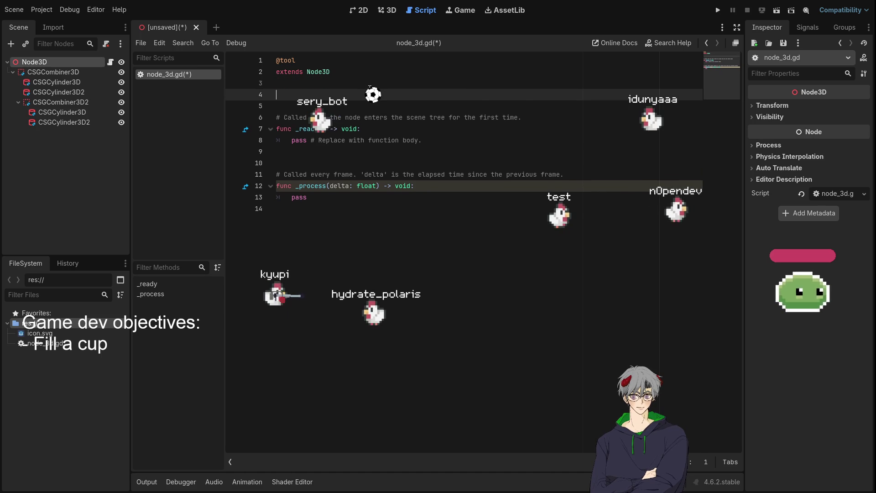
{"action": "type", "text": "l"}
{"action": "key", "text": "BackSpace"}
{"action": "type", "text": "exp"}
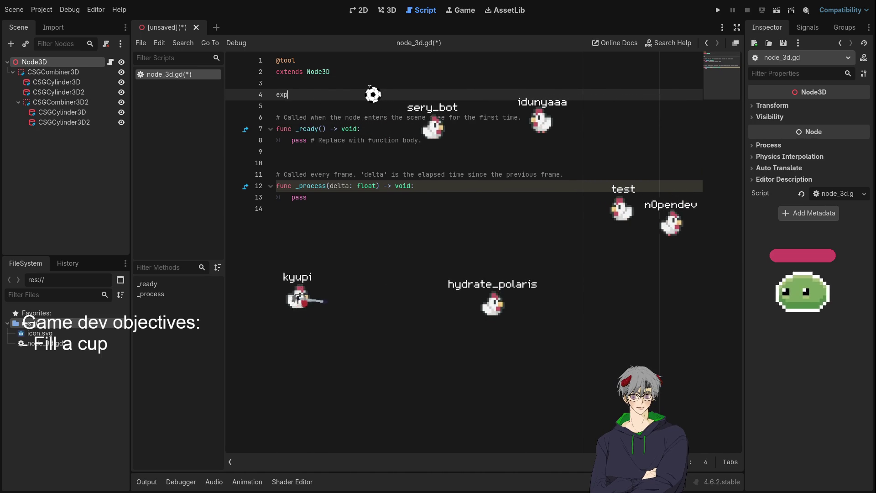
{"action": "type", "text": "@export "}
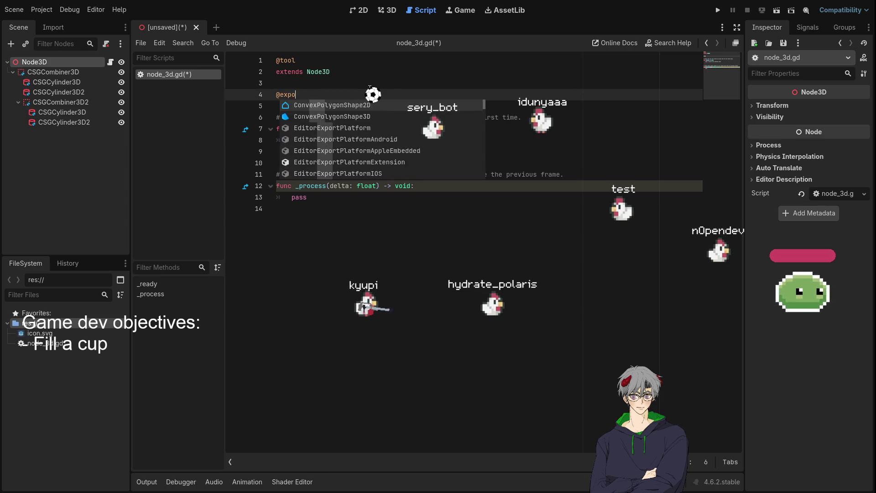
{"action": "type", "text": "var lelv"}
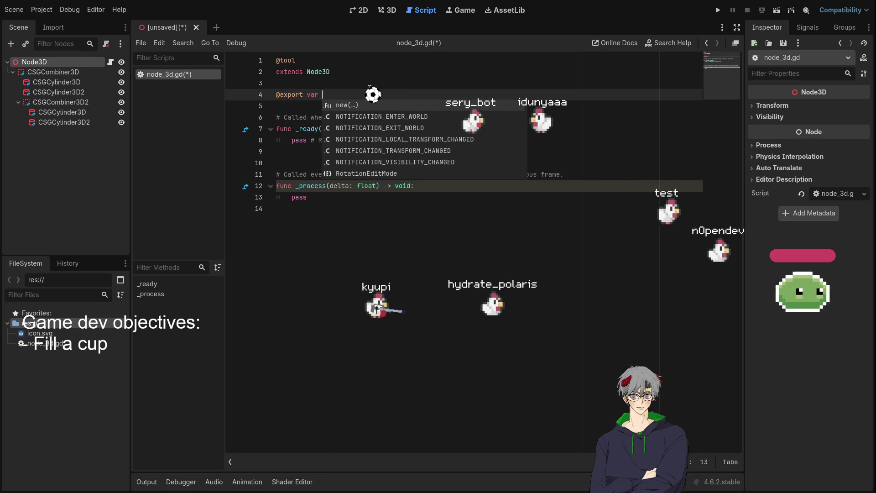
{"action": "key", "text": "BackSpace"}
{"action": "key", "text": "BackSpace"}
{"action": "type", "text": "vel"}
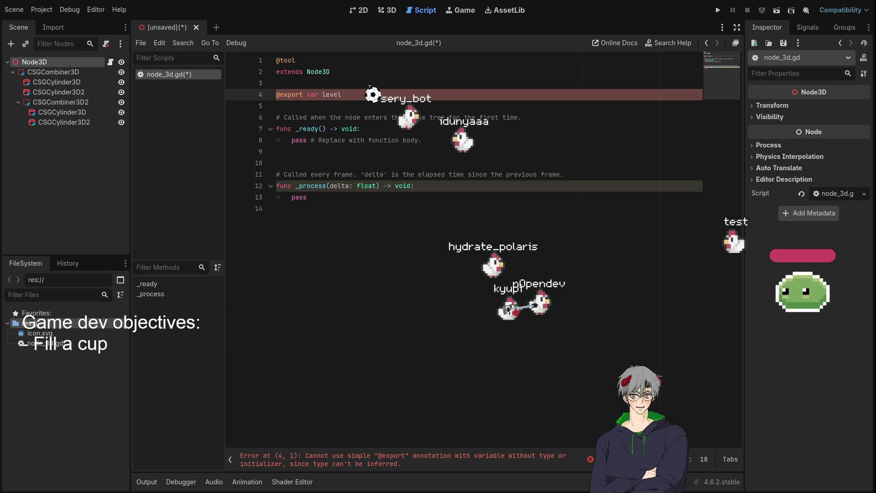
{"action": "type", "text": ": float:"}
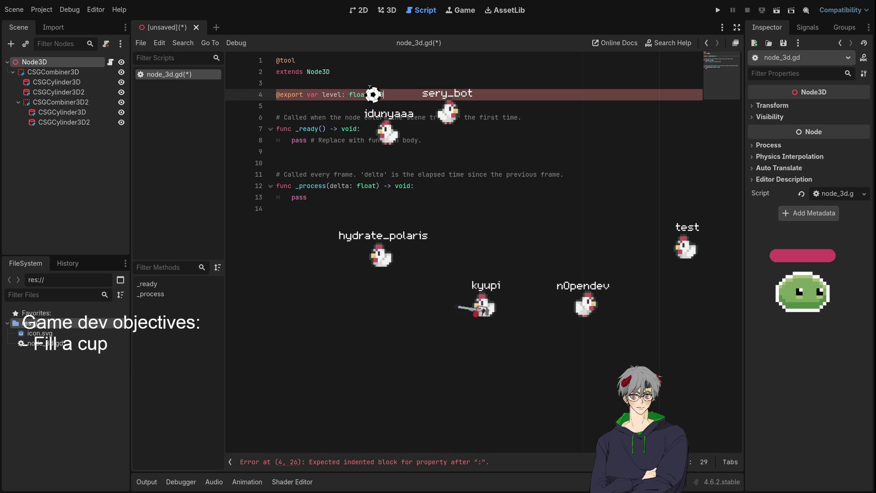
{"action": "key", "text": "BackSpace"}
{"action": "type", "text": "= 0"}
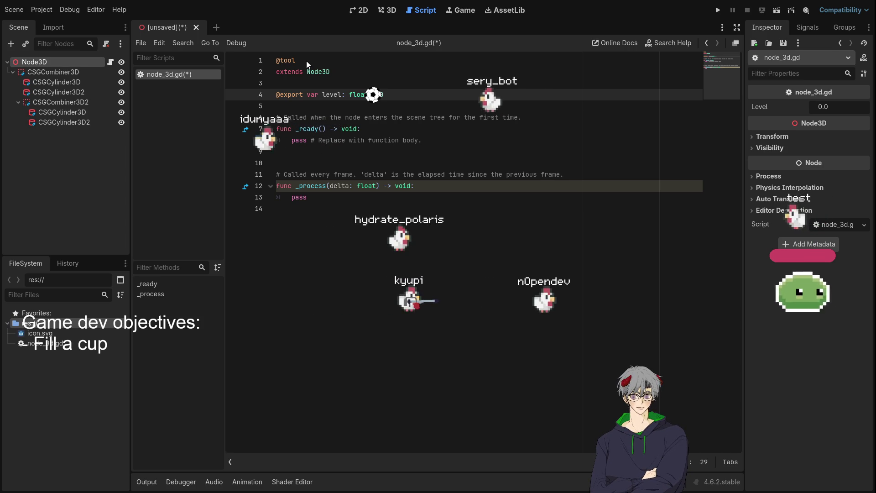
{"action": "key", "text": "Return"}
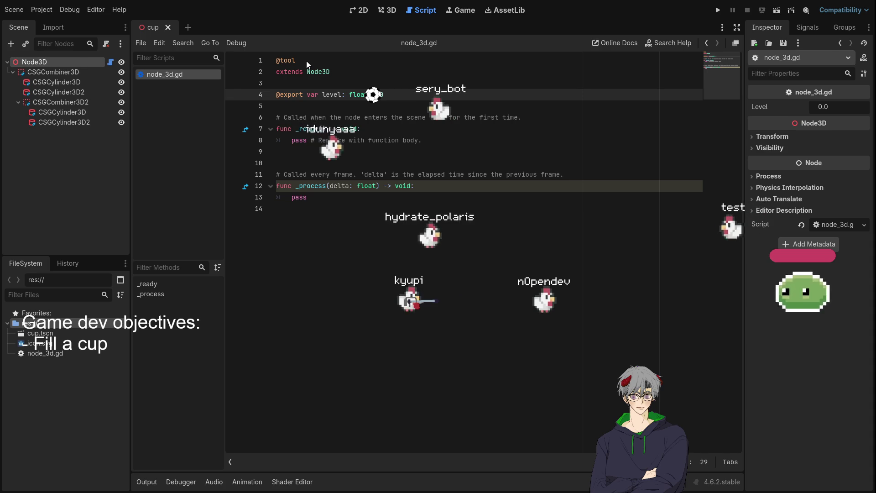
{"action": "left_click", "coordinate": [37, 332]}
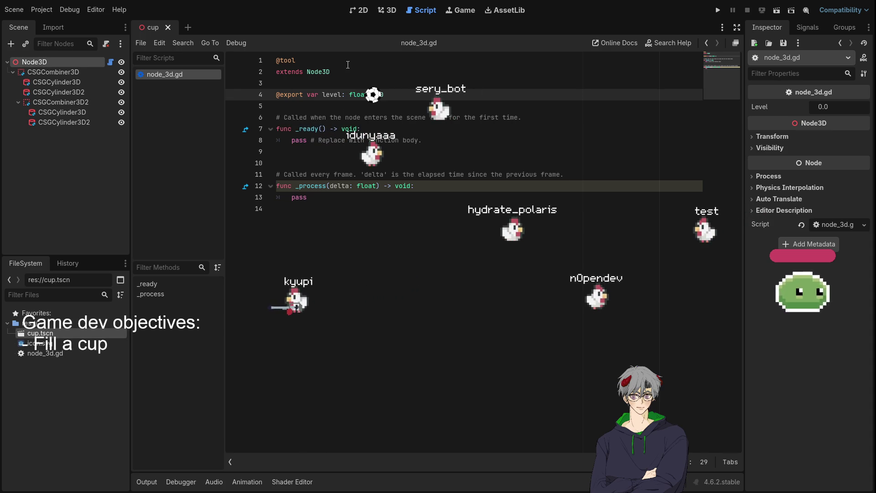
{"action": "left_click", "coordinate": [338, 65]}
{"action": "key", "text": "Return"}
{"action": "type", "text": "clasa"}
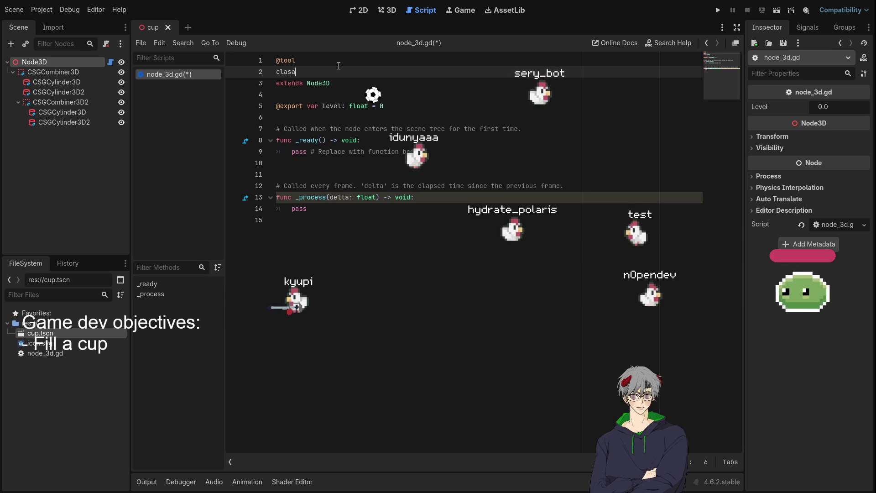
{"action": "type", "text": "ss_name "}
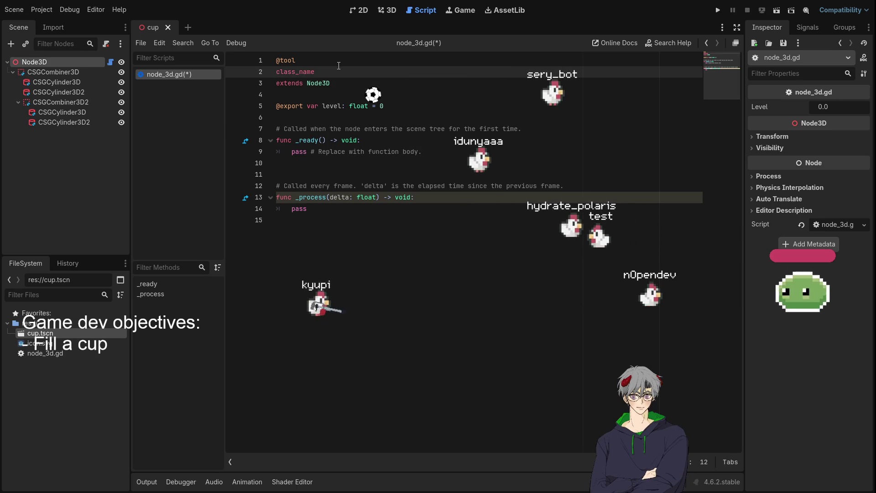
{"action": "type", "text": "Cup"}
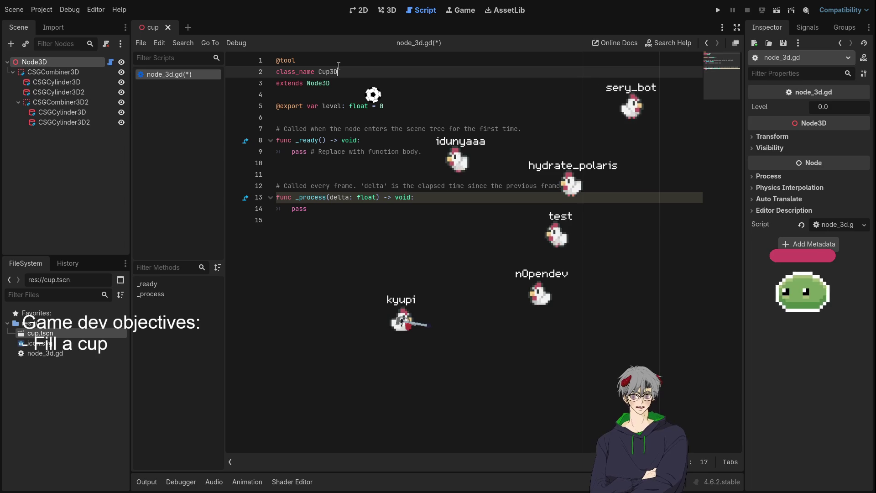
{"action": "key", "text": "ctrl+s"}
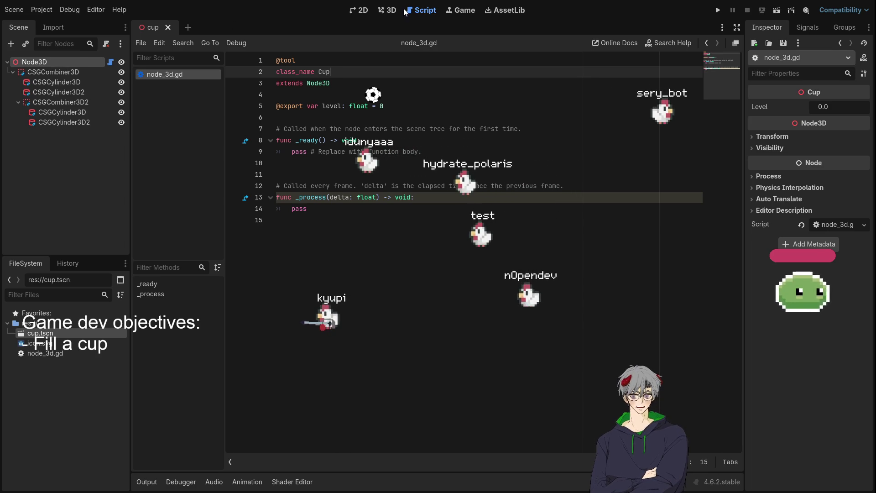
- Return to the 3D view and look down on the cup
{"action": "left_click", "coordinate": [387, 9]}
{"action": "scroll", "coordinate": [453, 263], "scroll_direction": "down", "scroll_amount": 5}
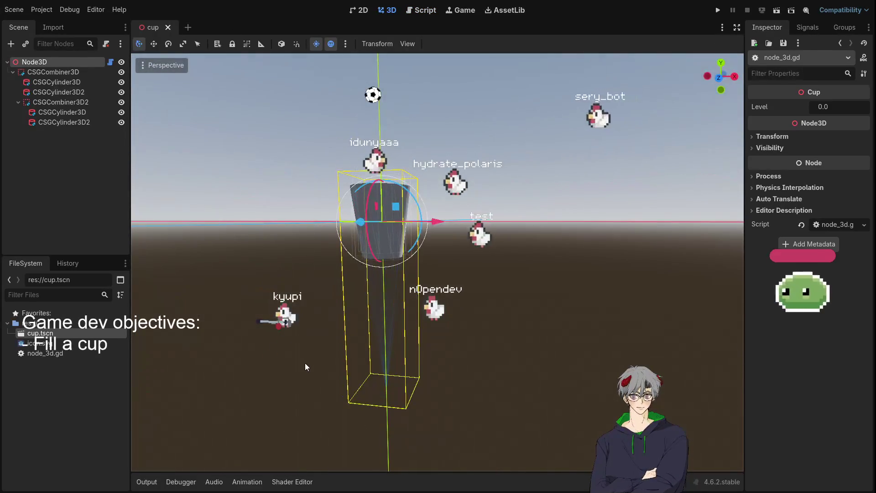
{"action": "left_click", "coordinate": [305, 362]}
{"action": "mouse_move", "coordinate": [304, 362]}
{"action": "left_mouse_down"}
{"action": "mouse_move", "coordinate": [396, 333]}
{"action": "mouse_move", "coordinate": [256, 212]}
{"action": "mouse_move", "coordinate": [351, 276]}
{"action": "mouse_move", "coordinate": [390, 192]}
{"action": "mouse_move", "coordinate": [307, 261]}
{"action": "mouse_move", "coordinate": [332, 263]}
{"action": "mouse_move", "coordinate": [393, 295]}
{"action": "mouse_move", "coordinate": [453, 282]}
{"action": "mouse_move", "coordinate": [448, 223]}
{"action": "mouse_move", "coordinate": [425, 236]}
{"action": "left_mouse_up"}
{"action": "scroll", "coordinate": [332, 264], "scroll_direction": "up", "scroll_amount": 5}
- Select CSGCombiner3D and briefly expand then collapse its Visibility Range settings
{"action": "scroll", "coordinate": [393, 295], "scroll_direction": "down", "scroll_amount": 4}
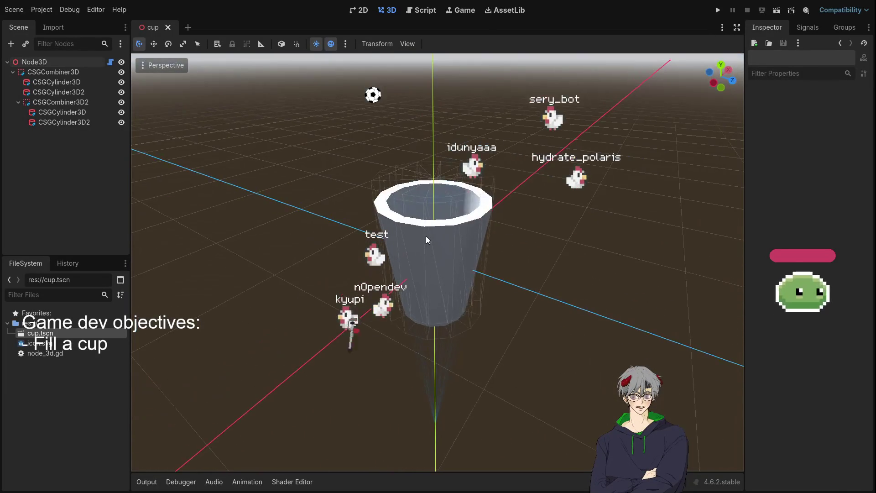
{"action": "left_click", "coordinate": [426, 234]}
{"action": "left_click", "coordinate": [53, 112], "text": "ctrl"}
{"action": "left_click", "coordinate": [53, 73]}
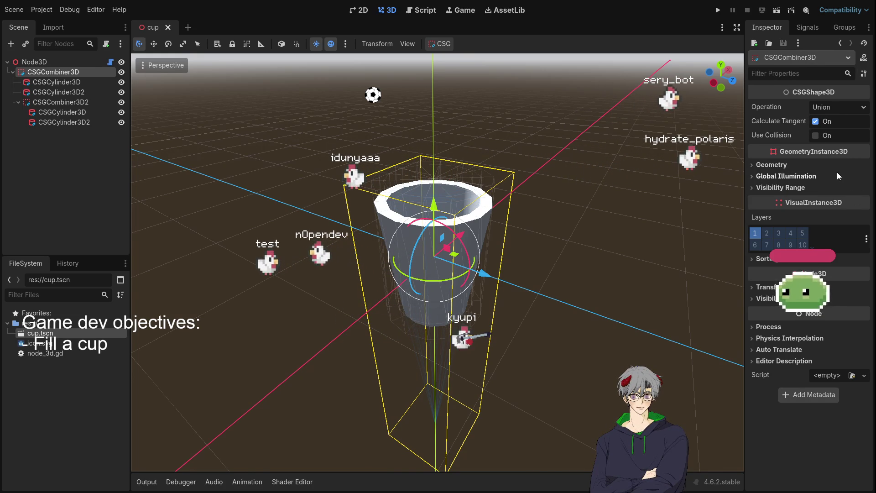
{"action": "left_click", "coordinate": [770, 188]}
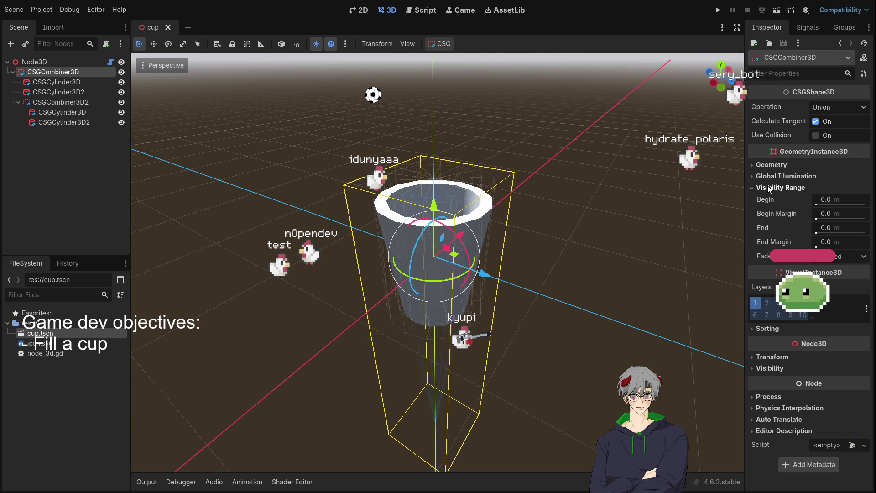
{"action": "left_click", "coordinate": [769, 187]}
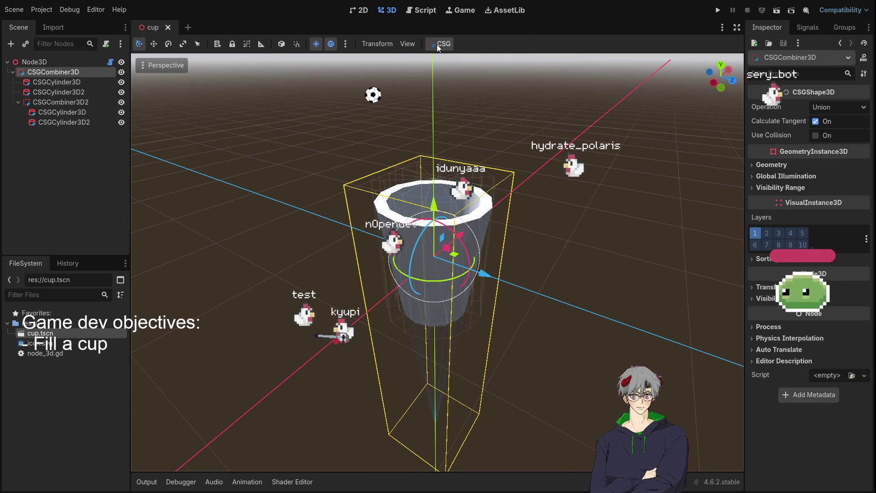
- Bake the CSG cup into a new CSGBakedMeshInstance3D and select the baked node
{"action": "left_click", "coordinate": [437, 44]}
{"action": "left_click", "coordinate": [467, 59]}
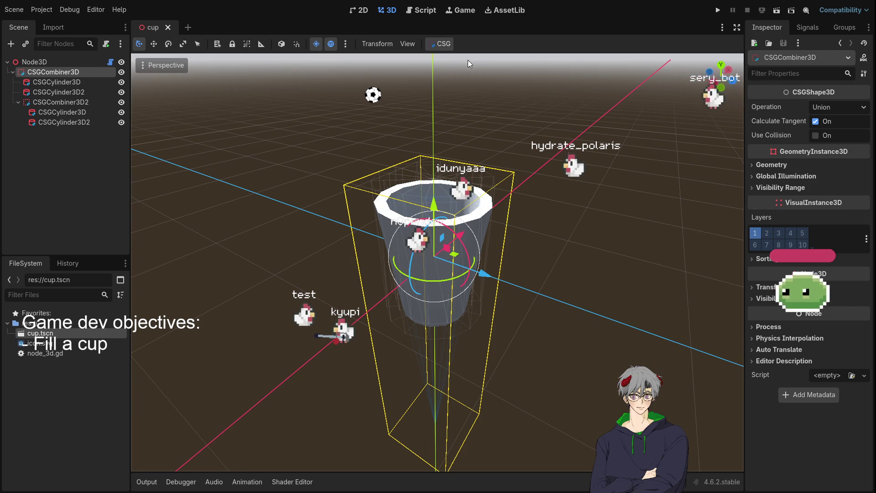
{"action": "left_click", "coordinate": [51, 132]}
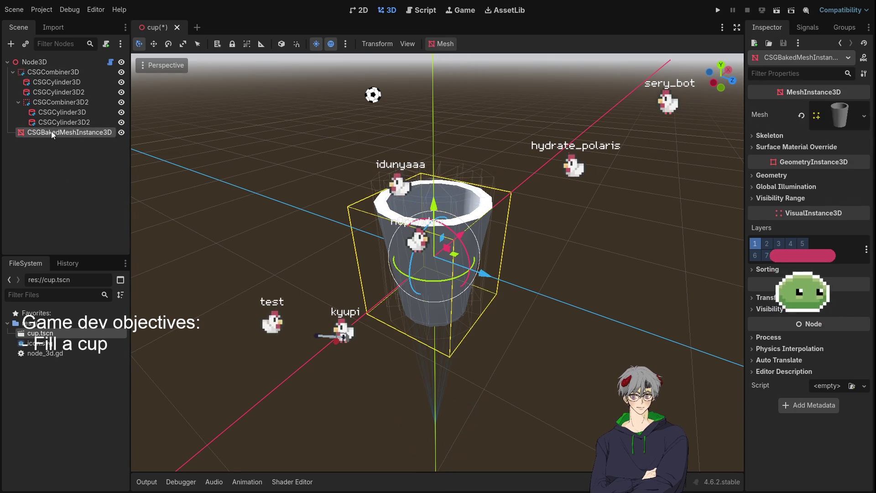
{"action": "left_click_drag", "start_coordinate": [399, 237], "coordinate": [398, 327]}
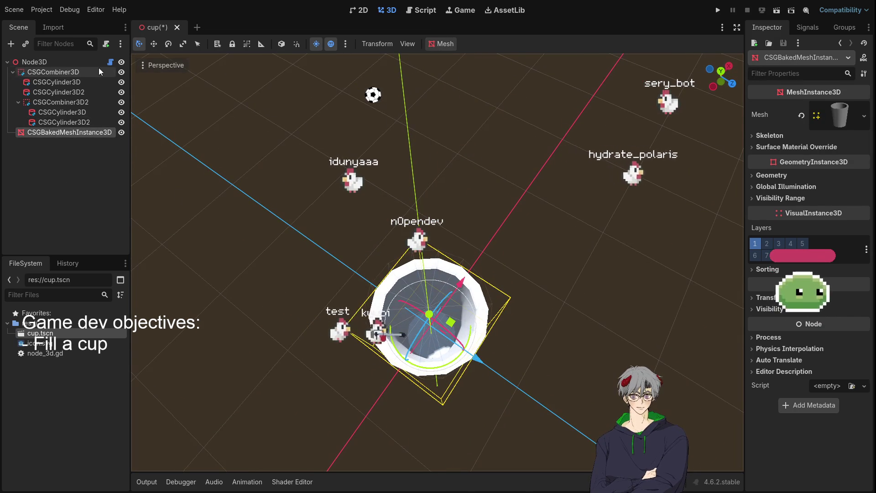
- Hide the original CSGCombiner3D and reselect the baked mesh to inspect the hollow cup
{"action": "left_click", "coordinate": [121, 72]}
{"action": "left_click_drag", "start_coordinate": [315, 320], "coordinate": [318, 191]}
{"action": "left_click", "coordinate": [320, 191]}
{"action": "mouse_move", "coordinate": [368, 177]}
{"action": "left_mouse_down"}
{"action": "mouse_move", "coordinate": [457, 254]}
{"action": "mouse_move", "coordinate": [459, 321]}
{"action": "mouse_move", "coordinate": [513, 276]}
{"action": "mouse_move", "coordinate": [488, 370]}
{"action": "mouse_move", "coordinate": [434, 347]}
{"action": "mouse_move", "coordinate": [354, 336]}
{"action": "mouse_move", "coordinate": [477, 333]}
{"action": "mouse_move", "coordinate": [493, 371]}
{"action": "mouse_move", "coordinate": [430, 231]}
{"action": "mouse_move", "coordinate": [342, 275]}
{"action": "mouse_move", "coordinate": [365, 256]}
{"action": "mouse_move", "coordinate": [356, 267]}
{"action": "mouse_move", "coordinate": [176, 245]}
{"action": "mouse_move", "coordinate": [305, 245]}
{"action": "mouse_move", "coordinate": [356, 294]}
{"action": "left_mouse_up"}
{"action": "left_click", "coordinate": [457, 254]}
{"action": "scroll", "coordinate": [502, 328], "scroll_direction": "up", "scroll_amount": 2}
{"action": "mouse_move", "coordinate": [307, 174]}
{"action": "left_mouse_down"}
{"action": "mouse_move", "coordinate": [409, 261]}
{"action": "mouse_move", "coordinate": [436, 234]}
{"action": "mouse_move", "coordinate": [456, 256]}
{"action": "left_mouse_up"}
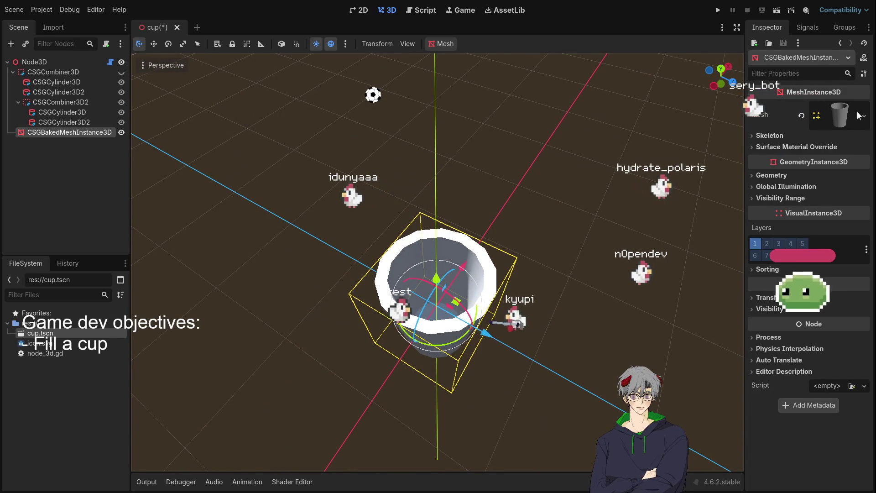
- Expand the baked mesh's Surface 0 settings, then save cup.tscn
{"action": "left_click", "coordinate": [836, 118]}
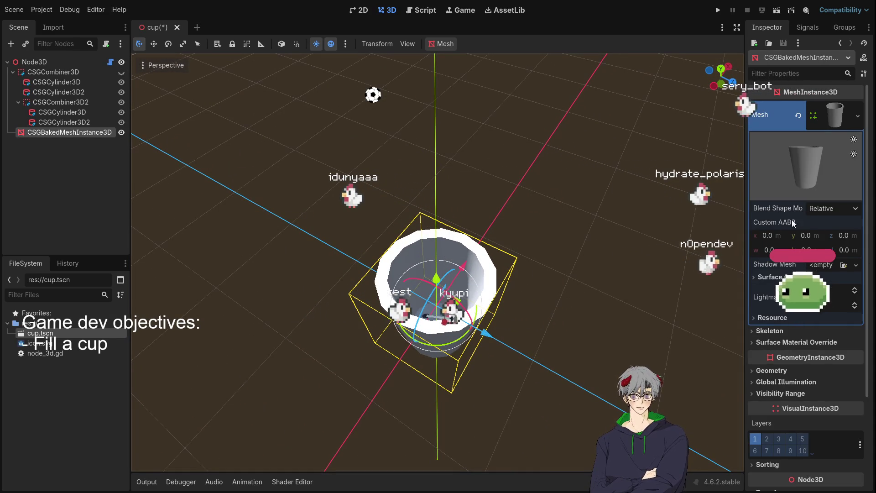
{"action": "left_click", "coordinate": [781, 277]}
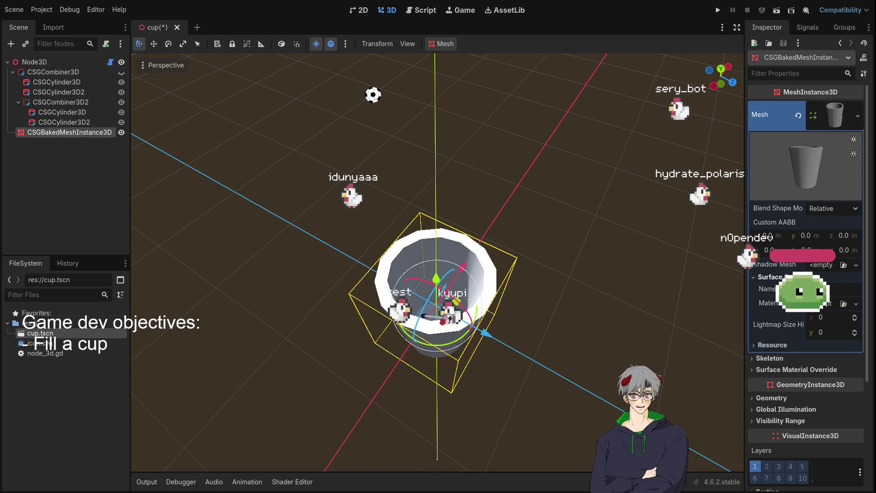
{"action": "mouse_move", "coordinate": [388, 255]}
{"action": "left_mouse_down"}
{"action": "mouse_move", "coordinate": [360, 286]}
{"action": "mouse_move", "coordinate": [362, 316]}
{"action": "left_mouse_up"}
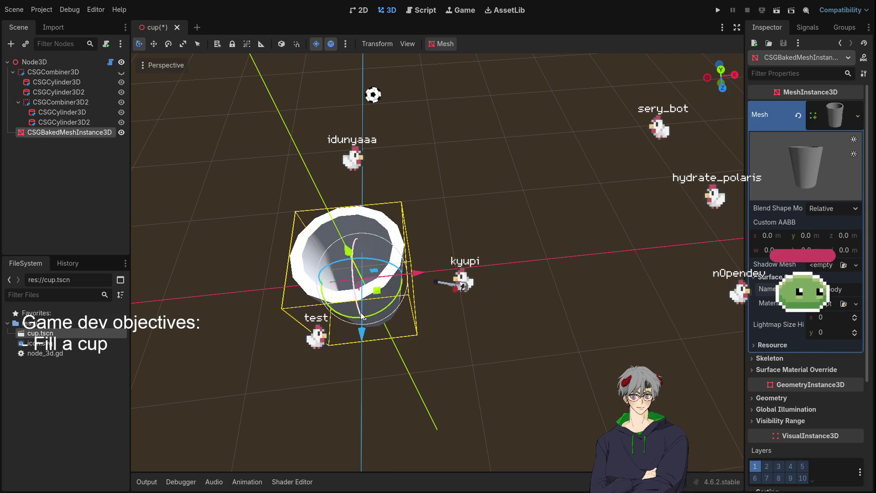
{"action": "mouse_move", "coordinate": [459, 358]}
{"action": "left_mouse_down"}
{"action": "mouse_move", "coordinate": [520, 294]}
{"action": "mouse_move", "coordinate": [599, 243]}
{"action": "mouse_move", "coordinate": [752, 280]}
{"action": "left_mouse_up"}
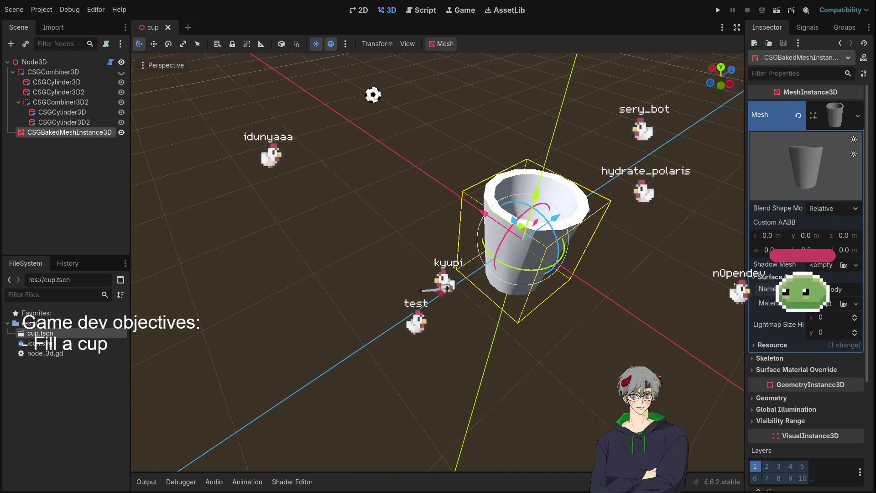
{"action": "key", "text": "ctrl+s"}
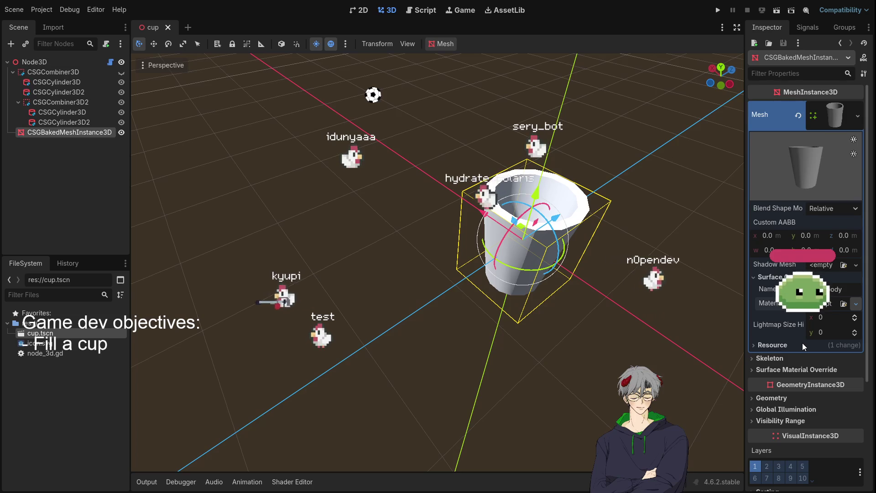
- Assign a material to the cup's Surface 0 and review its properties
{"action": "key", "text": "ctrl+z"}
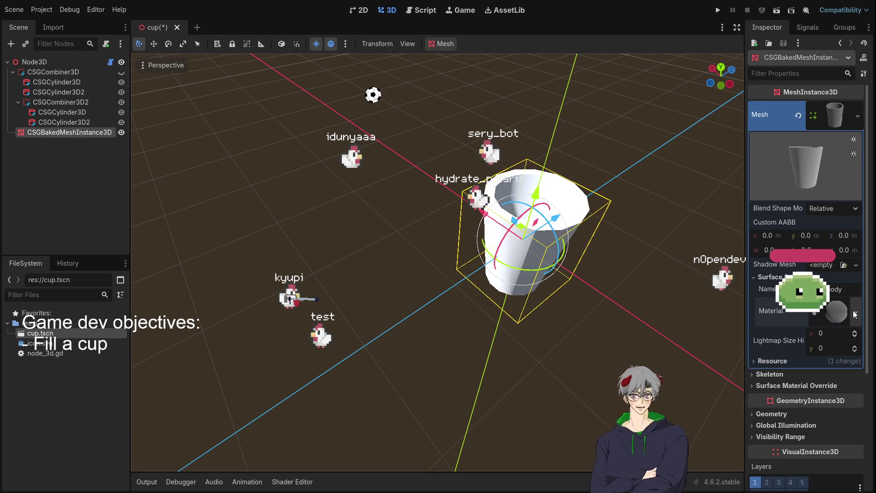
{"action": "left_click", "coordinate": [836, 312]}
{"action": "scroll", "coordinate": [836, 312], "scroll_direction": "down", "scroll_amount": 10}
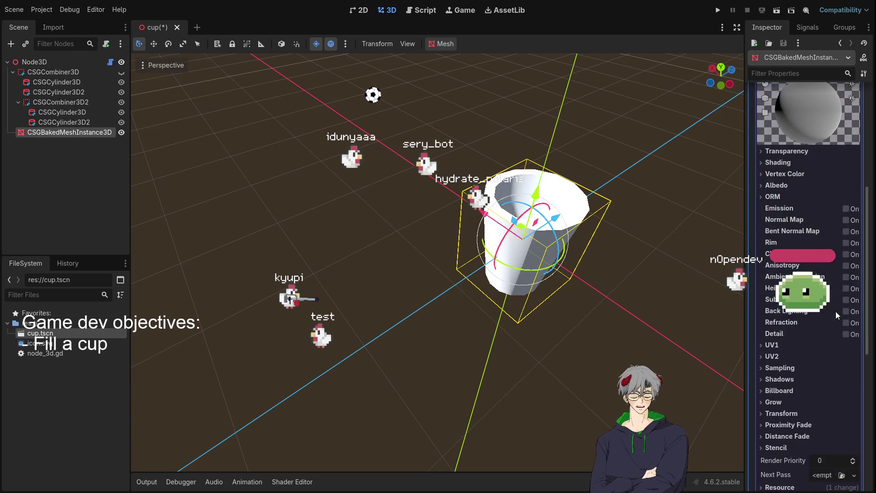
{"action": "scroll", "coordinate": [814, 316], "scroll_direction": "up", "scroll_amount": 8}
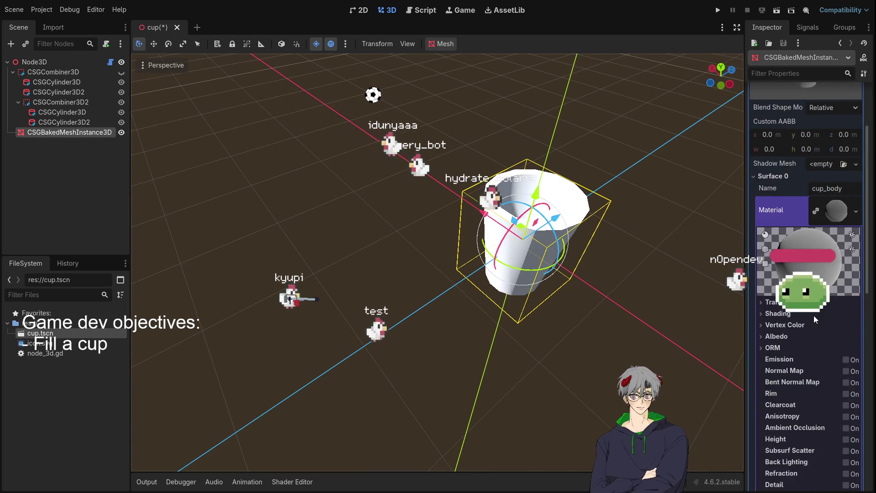
{"action": "left_click", "coordinate": [840, 212]}
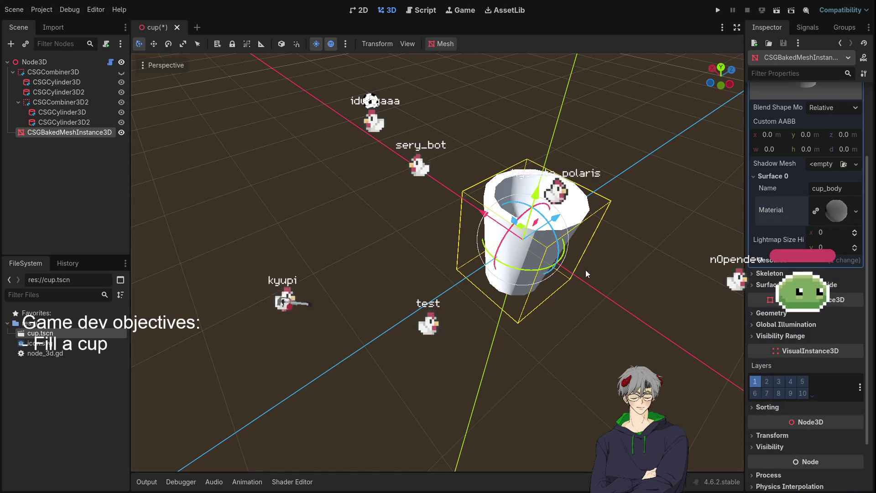
- Bring up the Shader Editor panel, examine the surface material, then undo to clear it
{"action": "left_click", "coordinate": [301, 481]}
{"action": "mouse_move", "coordinate": [491, 269]}
{"action": "left_mouse_down"}
{"action": "mouse_move", "coordinate": [502, 218]}
{"action": "mouse_move", "coordinate": [381, 209]}
{"action": "left_mouse_up"}
{"action": "left_click", "coordinate": [840, 206]}
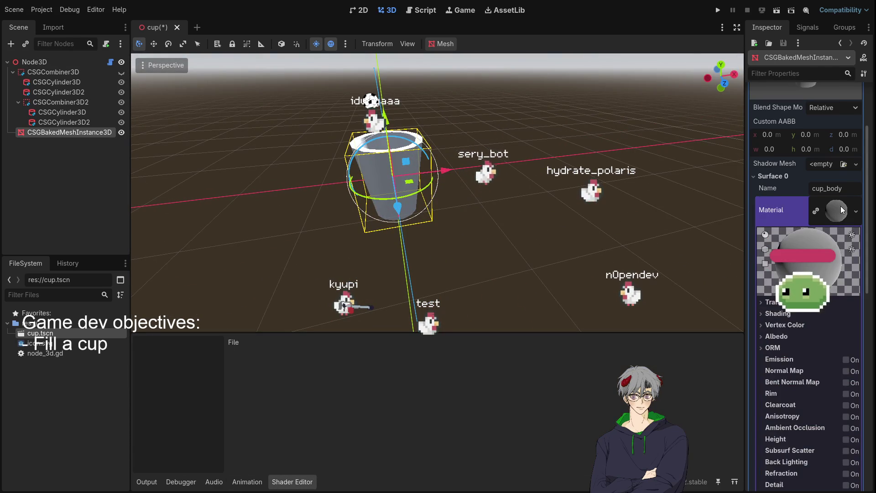
{"action": "left_click", "coordinate": [840, 207]}
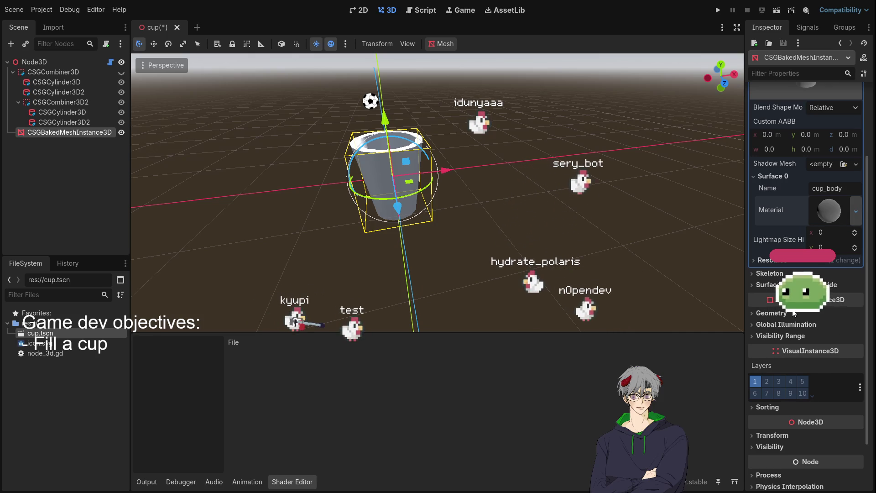
{"action": "left_click", "coordinate": [828, 211]}
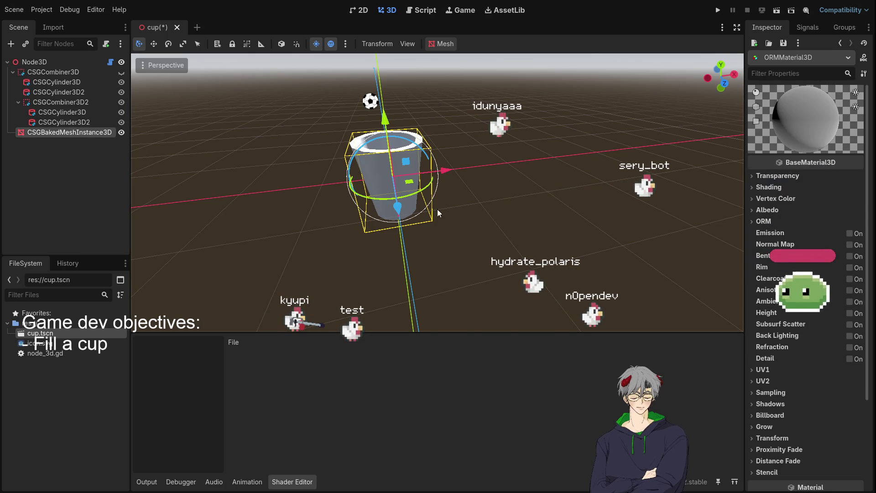
{"action": "left_click", "coordinate": [621, 159]}
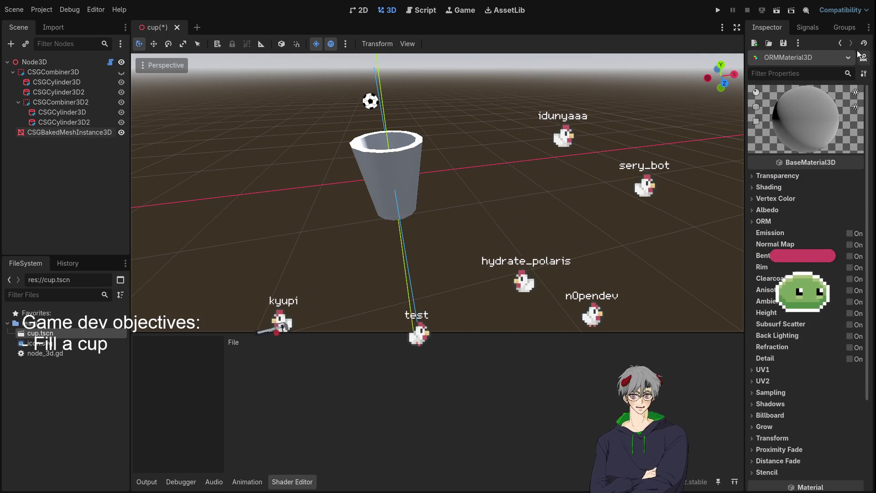
{"action": "left_click", "coordinate": [841, 42]}
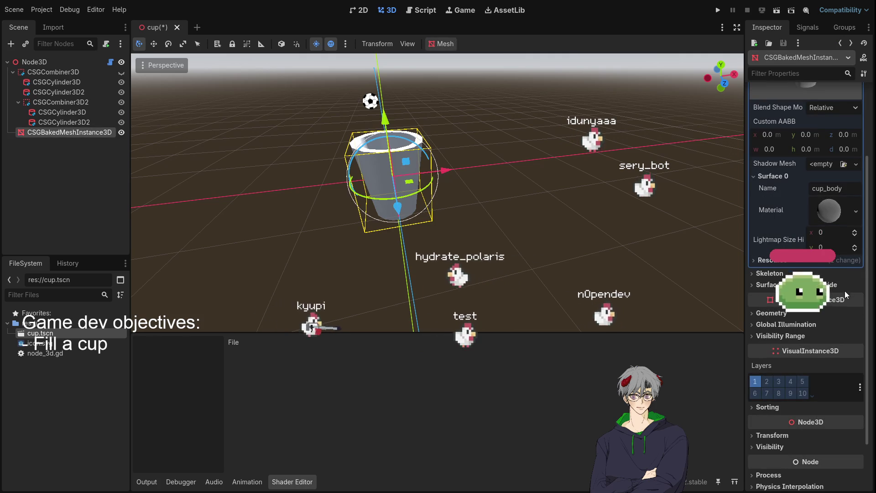
{"action": "key", "text": "ctrl+z"}
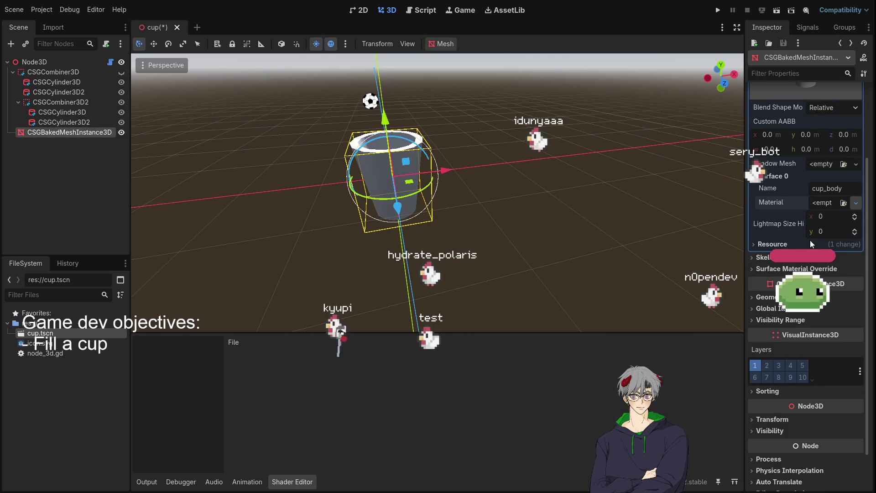
- Give Surface 0 a new StandardMaterial3D saved as cup_body.tres and save the scene
{"action": "key", "text": "ctrl+shift+z"}
{"action": "left_click", "coordinate": [836, 208]}
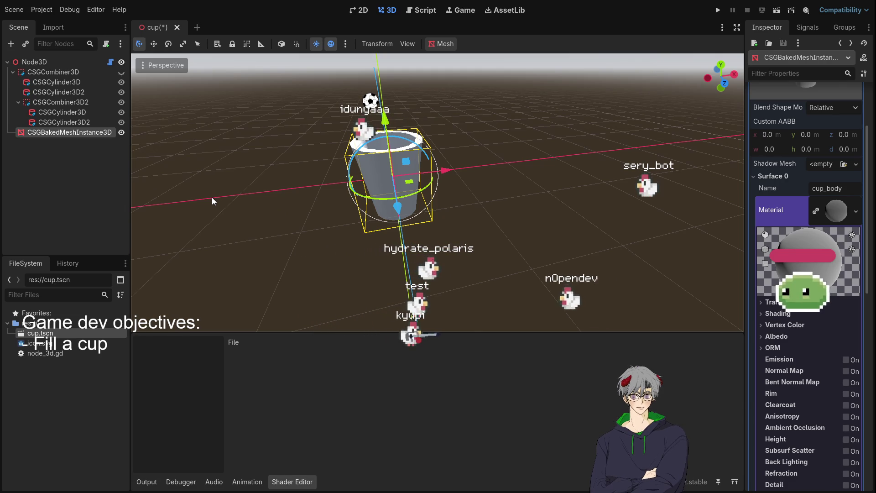
{"action": "double_click", "coordinate": [59, 345]}
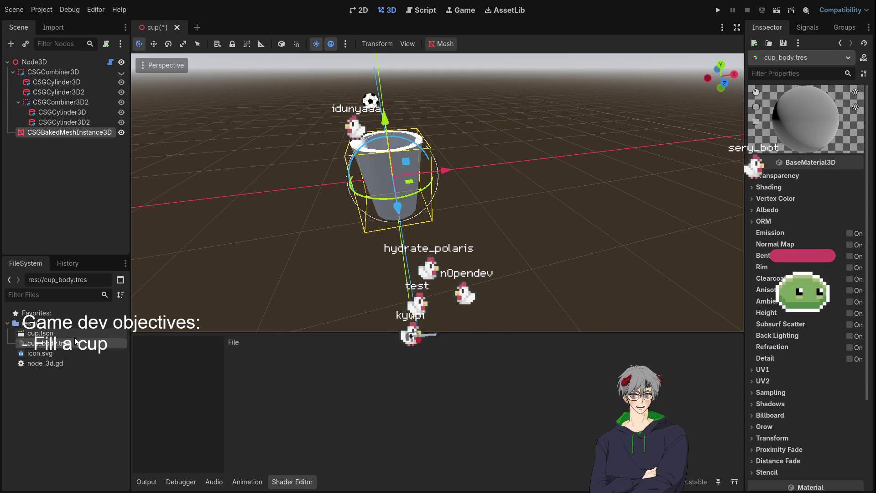
{"action": "mouse_move", "coordinate": [242, 218]}
{"action": "left_mouse_down"}
{"action": "mouse_move", "coordinate": [268, 289]}
{"action": "mouse_move", "coordinate": [250, 288]}
{"action": "mouse_move", "coordinate": [286, 289]}
{"action": "left_mouse_up"}
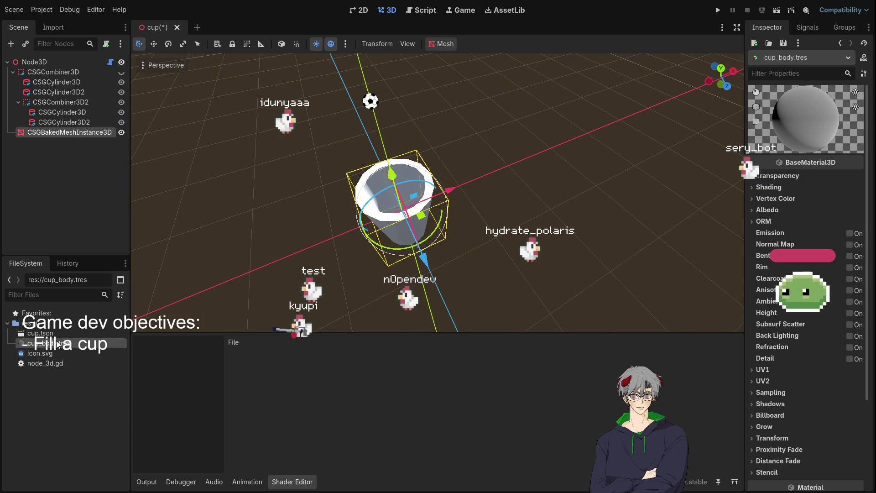
{"action": "key", "text": "ctrl+s"}
- Reselect the baked cup mesh and convert its cup_body material to a ShaderMaterial with a shader
{"action": "left_click", "coordinate": [45, 351]}
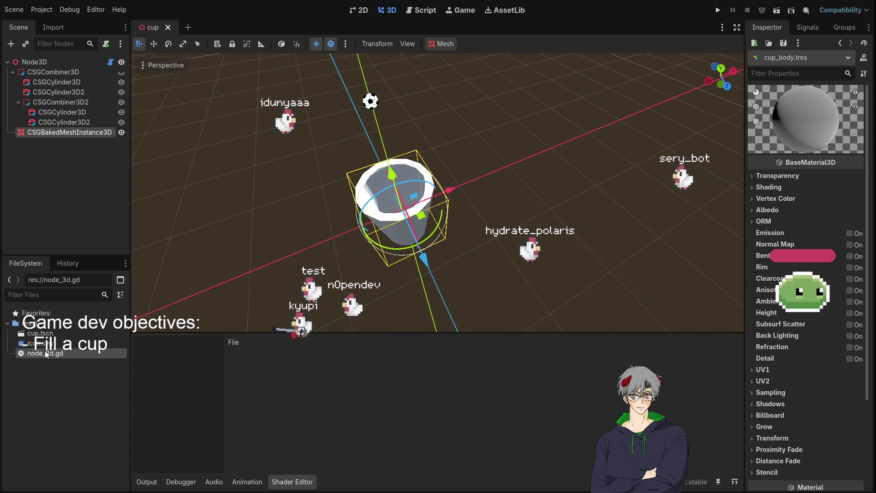
{"action": "left_click", "coordinate": [61, 132]}
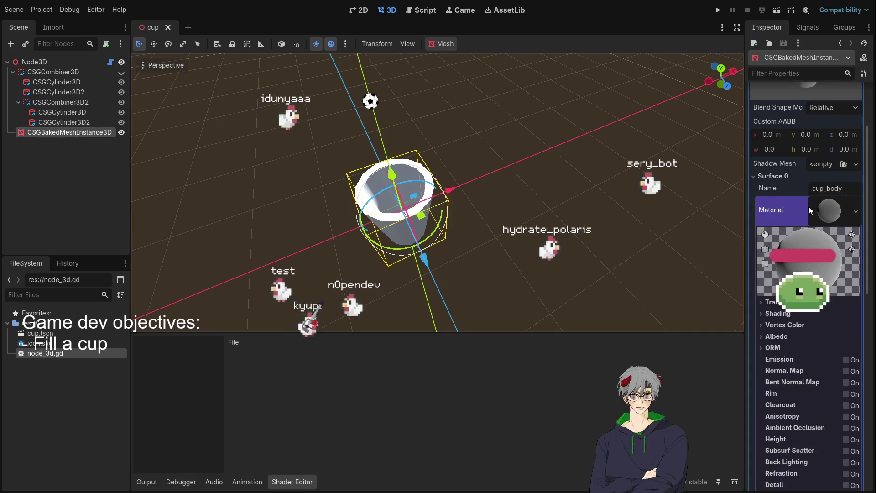
{"action": "scroll", "coordinate": [818, 227], "scroll_direction": "down", "scroll_amount": 8}
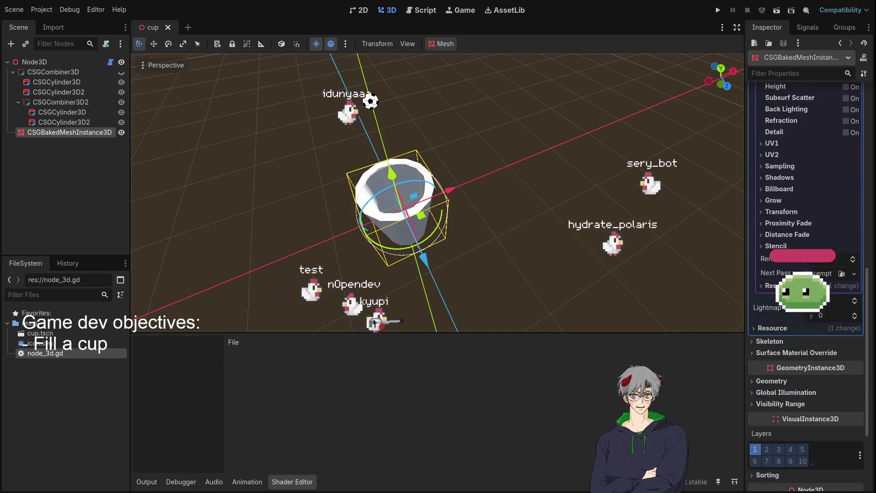
{"action": "scroll", "coordinate": [805, 228], "scroll_direction": "up", "scroll_amount": 8}
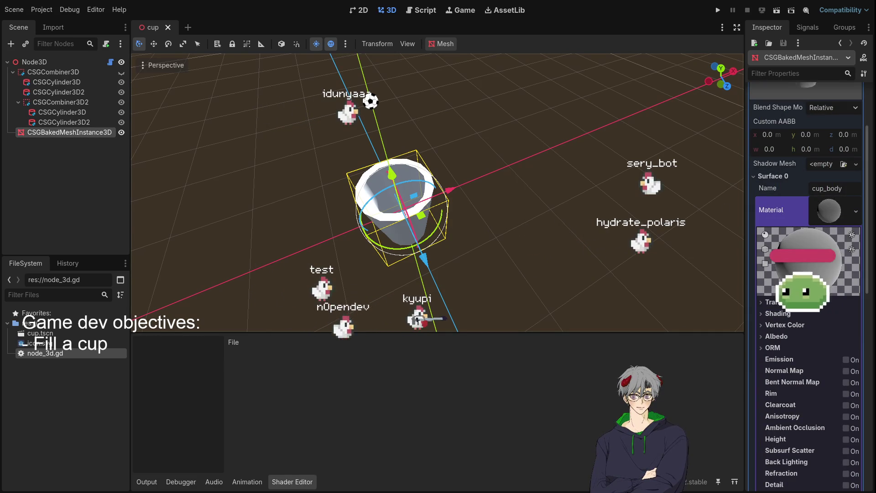
{"action": "scroll", "coordinate": [806, 315], "scroll_direction": "down", "scroll_amount": 5}
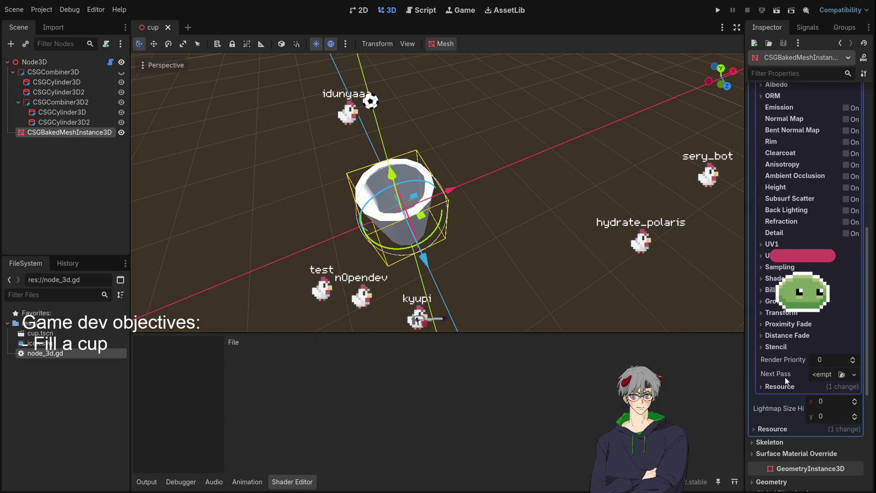
{"action": "scroll", "coordinate": [796, 330], "scroll_direction": "up", "scroll_amount": 5}
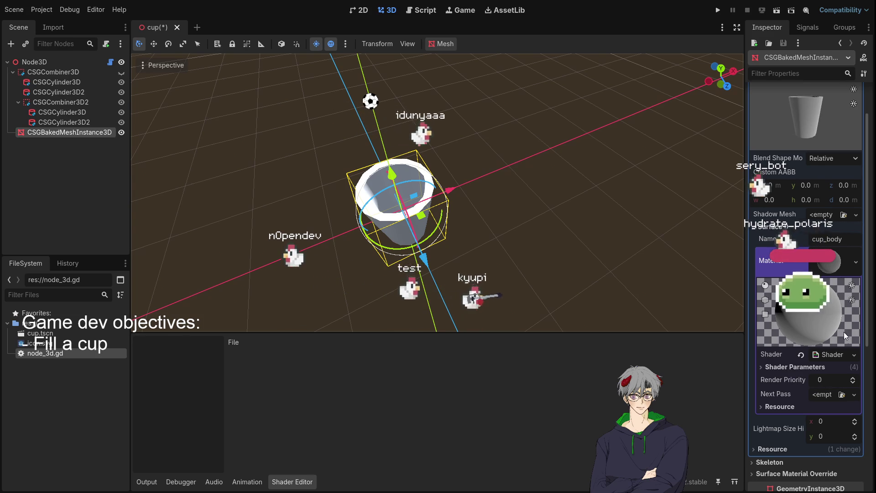
{"action": "left_click", "coordinate": [830, 262]}
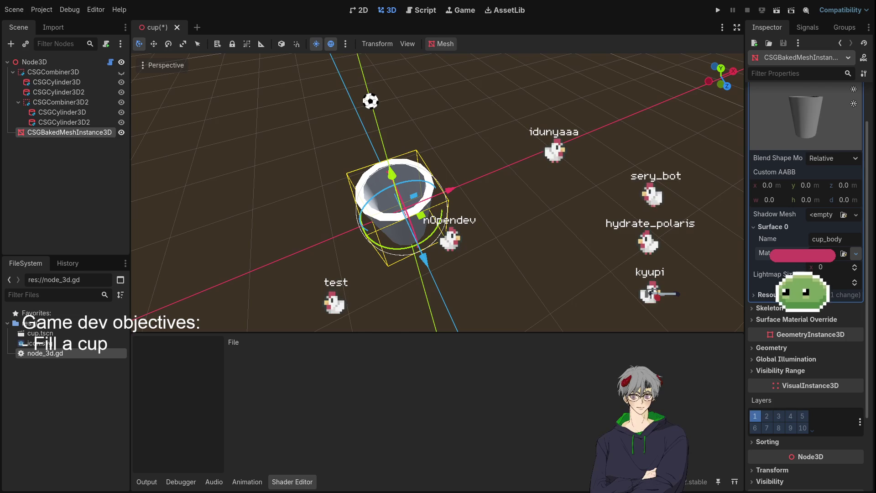
- Expand the cup_body shader material and give it a new shader saved as cup.tres
{"action": "left_click", "coordinate": [817, 254]}
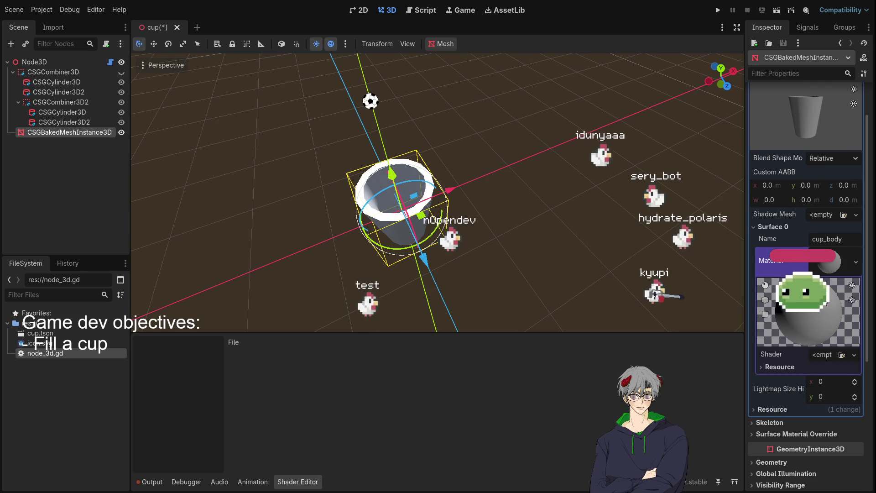
{"action": "left_click", "coordinate": [308, 483]}
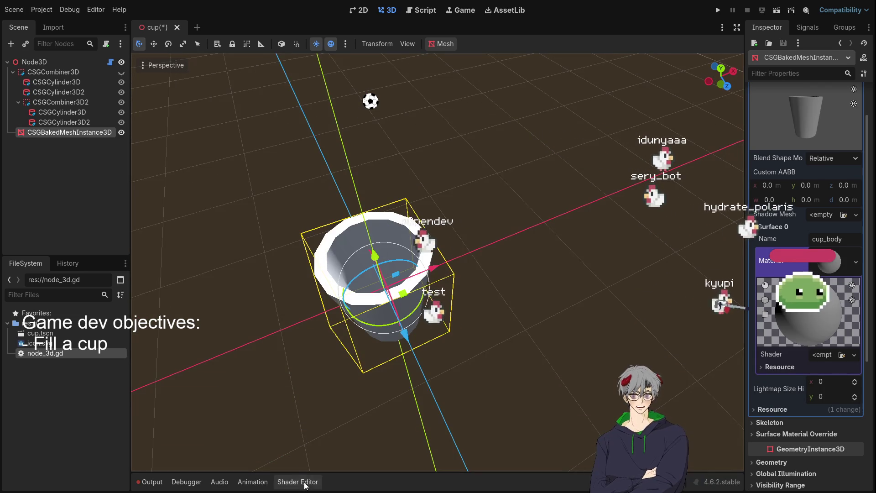
{"action": "left_click", "coordinate": [309, 485]}
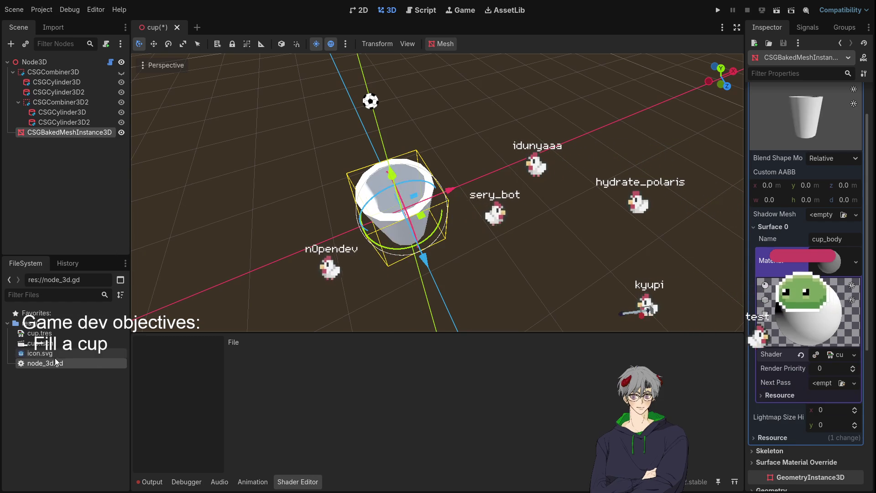
- Load cup.tres into a taller Shader Editor showing the vertex graph's Output node
{"action": "mouse_move", "coordinate": [557, 269]}
{"action": "left_mouse_down"}
{"action": "mouse_move", "coordinate": [390, 236]}
{"action": "mouse_move", "coordinate": [274, 274]}
{"action": "left_mouse_up"}
{"action": "double_click", "coordinate": [56, 330]}
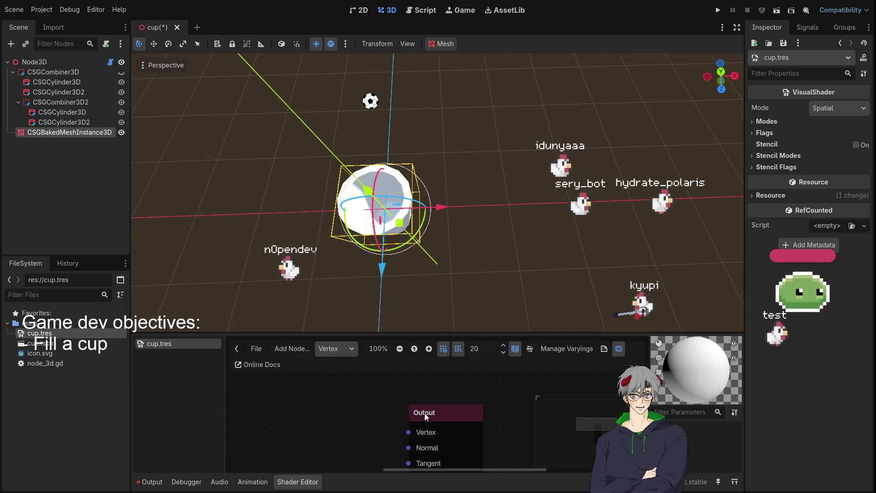
{"action": "scroll", "coordinate": [500, 411], "scroll_direction": "down", "scroll_amount": 3}
{"action": "scroll", "coordinate": [495, 404], "scroll_direction": "down", "scroll_amount": 2}
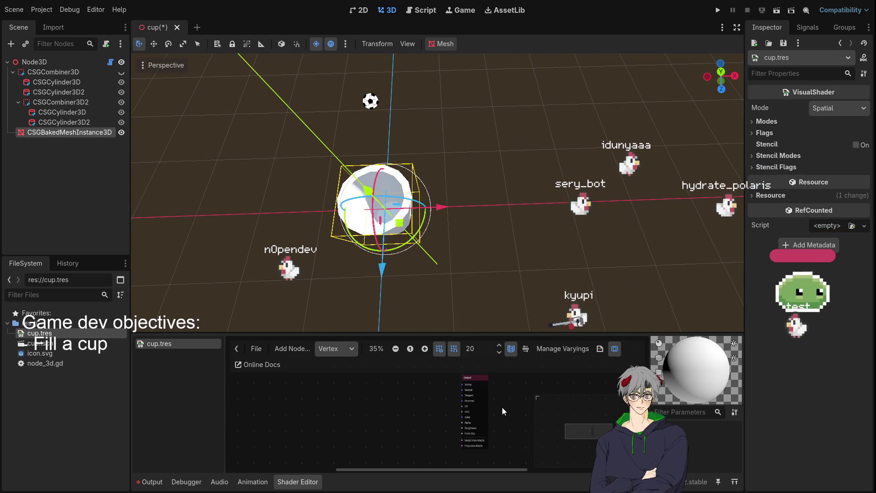
{"action": "mouse_move", "coordinate": [489, 334]}
{"action": "left_mouse_down"}
{"action": "mouse_move", "coordinate": [480, 233]}
{"action": "mouse_move", "coordinate": [480, 261]}
{"action": "left_mouse_up"}
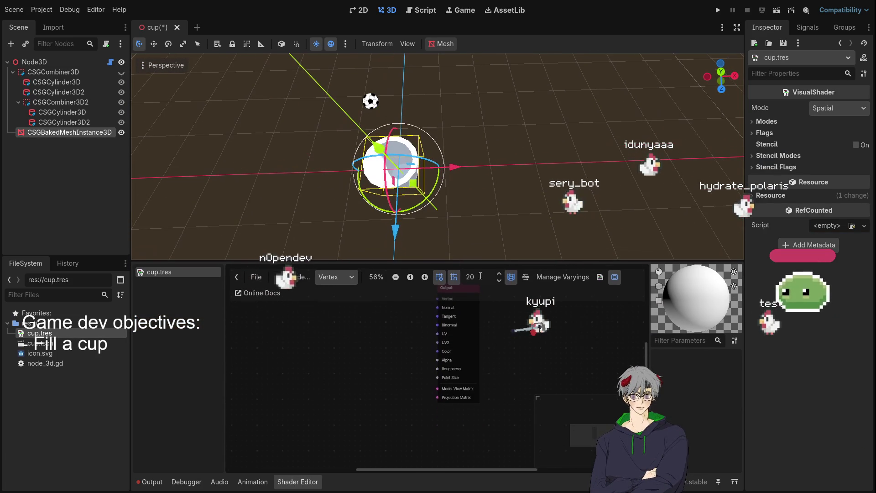
{"action": "scroll", "coordinate": [503, 379], "scroll_direction": "up", "scroll_amount": 3}
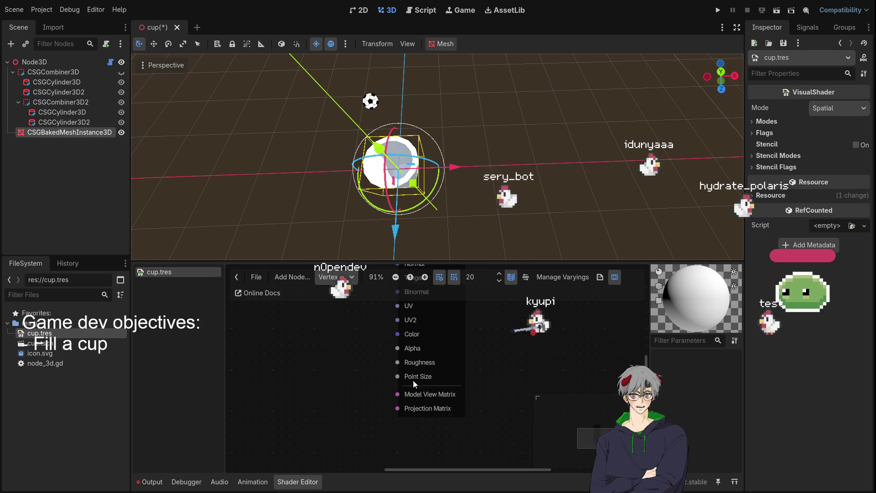
{"action": "scroll", "coordinate": [397, 362], "scroll_direction": "up", "scroll_amount": 1}
{"action": "left_click_drag", "start_coordinate": [397, 363], "coordinate": [417, 466]}
{"action": "mouse_move", "coordinate": [369, 208]}
{"action": "left_mouse_down"}
{"action": "mouse_move", "coordinate": [363, 149]}
{"action": "mouse_move", "coordinate": [392, 129]}
{"action": "mouse_move", "coordinate": [366, 138]}
{"action": "mouse_move", "coordinate": [421, 250]}
{"action": "left_mouse_up"}
{"action": "scroll", "coordinate": [478, 386], "scroll_direction": "down", "scroll_amount": 3}
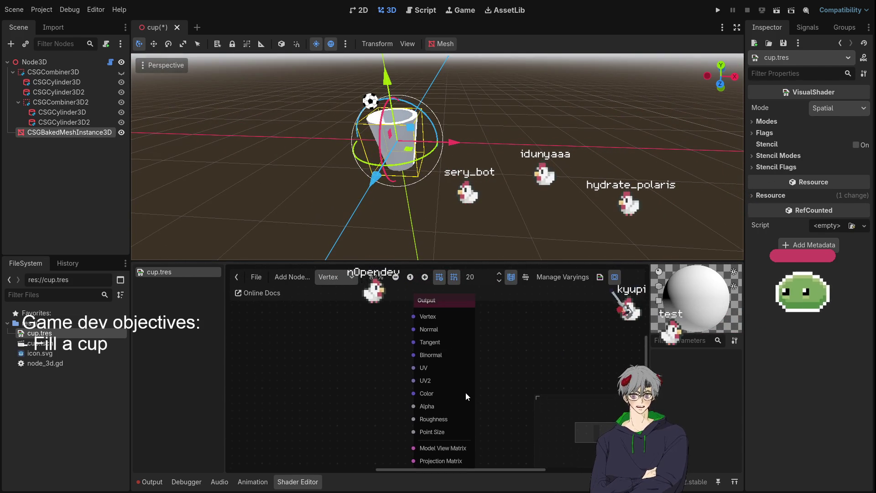
{"action": "left_click_drag", "start_coordinate": [466, 392], "coordinate": [469, 403]}
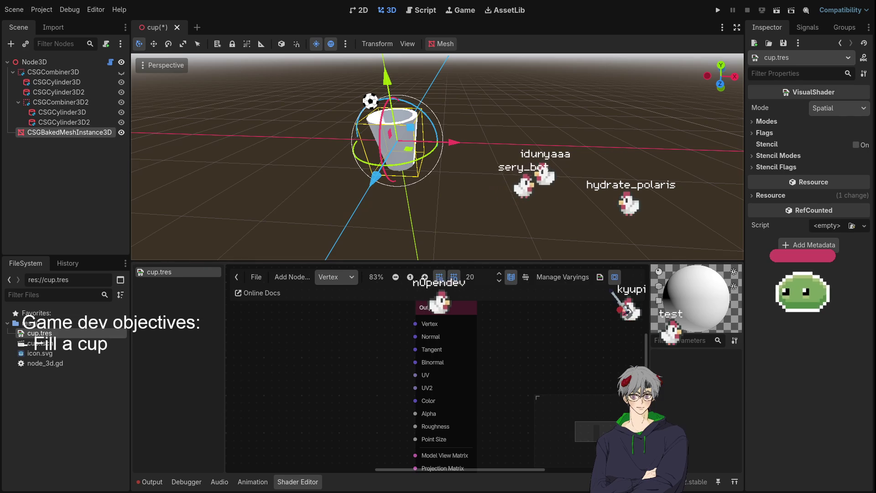
- Inspect the baked cup mesh's Surface 0 material that uses the cup shader
{"action": "left_click", "coordinate": [59, 122]}
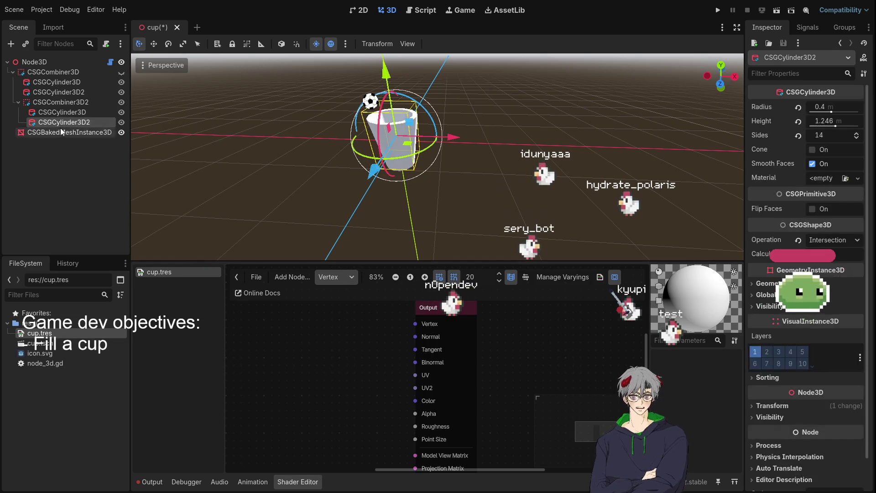
{"action": "left_click", "coordinate": [61, 128]}
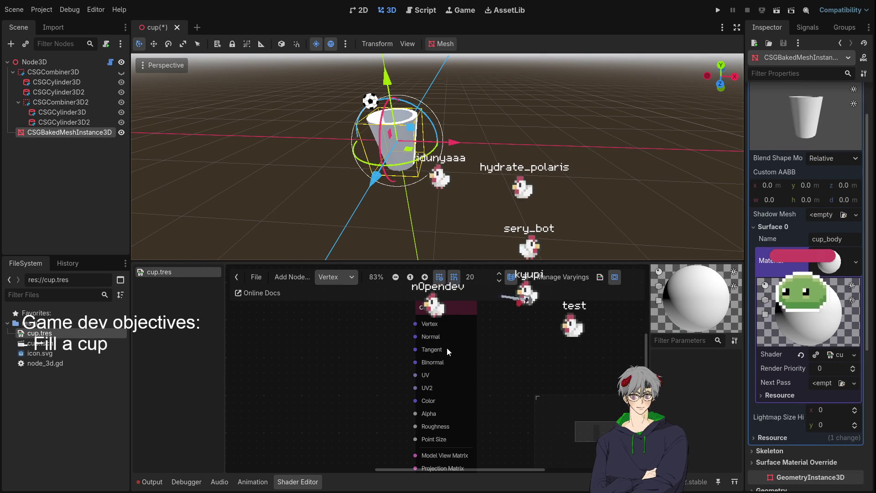
{"action": "scroll", "coordinate": [448, 354], "scroll_direction": "down", "scroll_amount": 1}
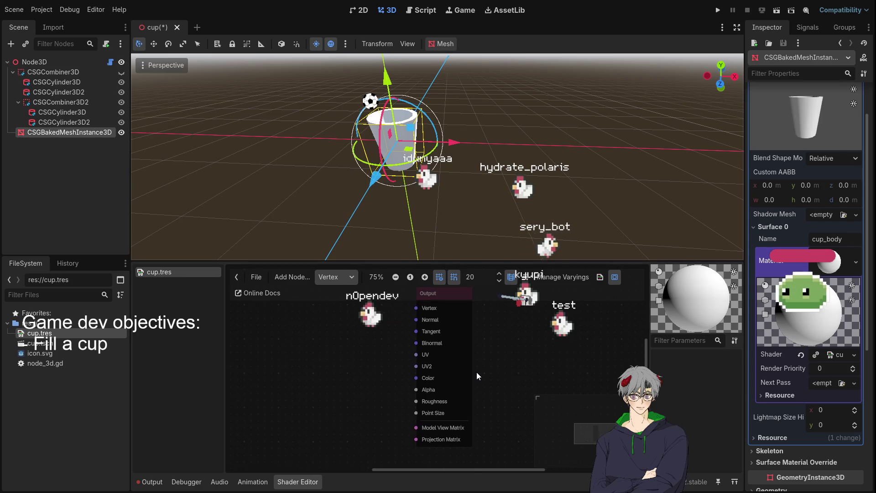
{"action": "scroll", "coordinate": [477, 377], "scroll_direction": "up", "scroll_amount": 1}
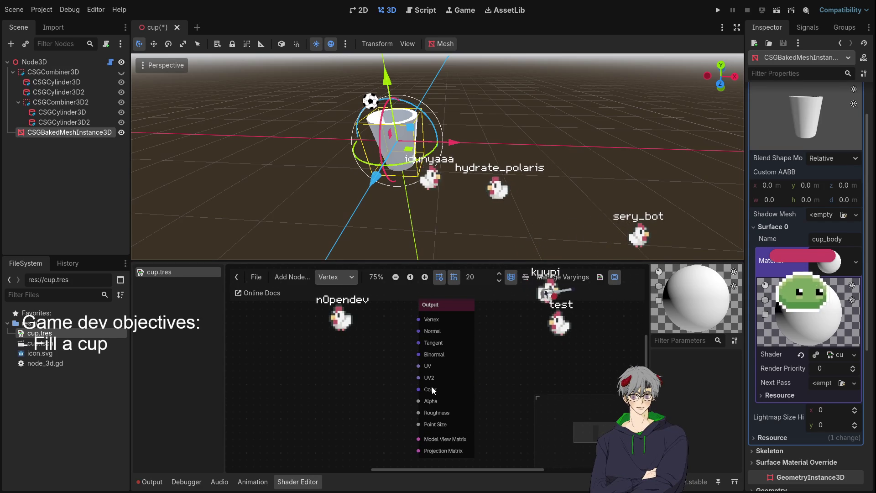
{"action": "left_click", "coordinate": [429, 401]}
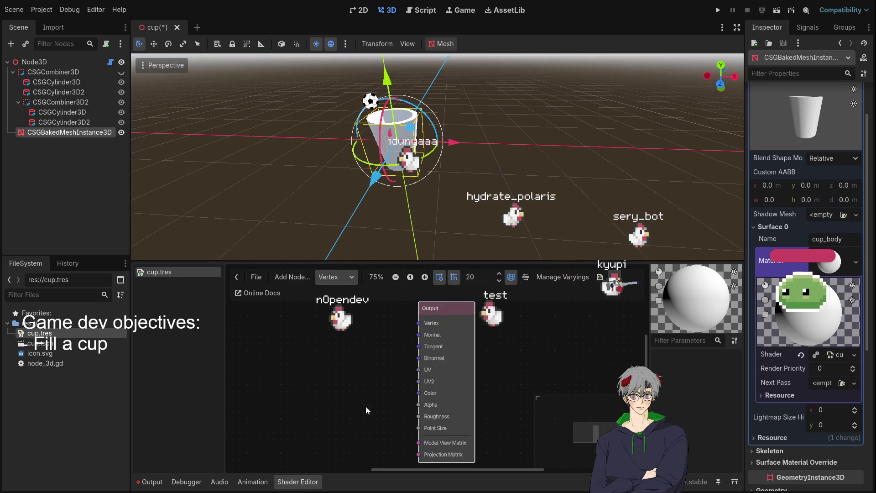
{"action": "left_click", "coordinate": [347, 405]}
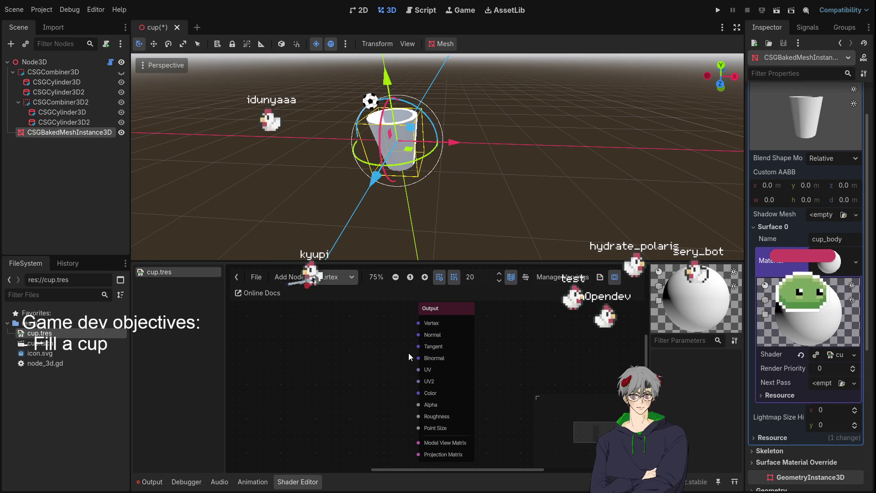
- Wire a 0.466 FloatConstant into Output Alpha and a new ColorConstant into Color
{"action": "key", "text": "ctrl+z"}
{"action": "mouse_move", "coordinate": [387, 426]}
{"action": "left_mouse_down"}
{"action": "mouse_move", "coordinate": [404, 332]}
{"action": "mouse_move", "coordinate": [412, 402]}
{"action": "left_mouse_up"}
{"action": "mouse_move", "coordinate": [344, 426]}
{"action": "left_mouse_down"}
{"action": "mouse_move", "coordinate": [374, 426]}
{"action": "mouse_move", "coordinate": [344, 426]}
{"action": "left_mouse_up"}
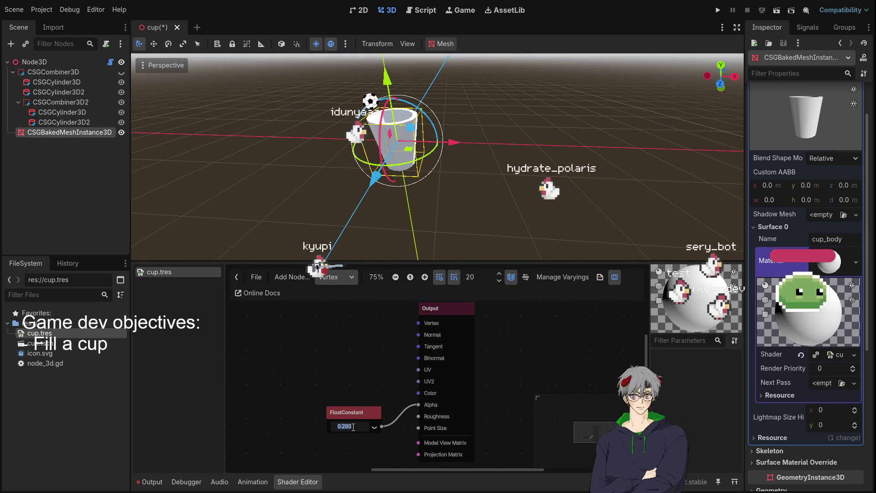
{"action": "left_click_drag", "start_coordinate": [344, 426], "coordinate": [360, 426]}
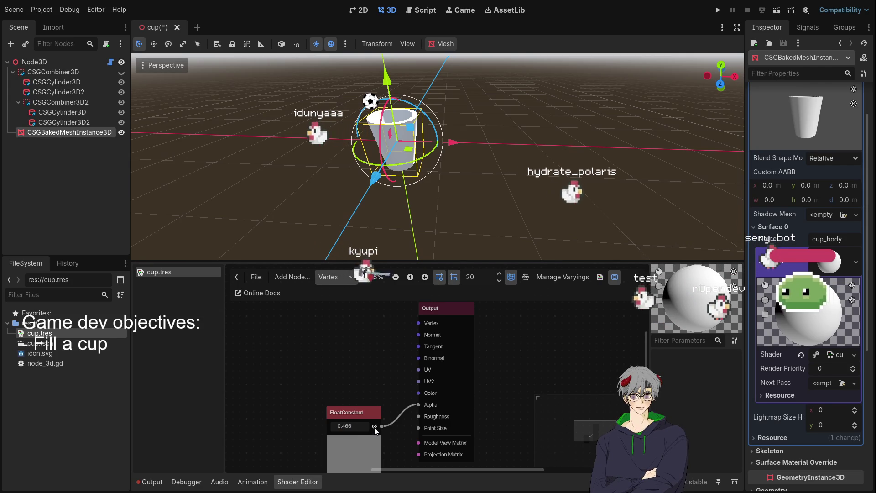
{"action": "left_click_drag", "start_coordinate": [358, 406], "coordinate": [313, 397]}
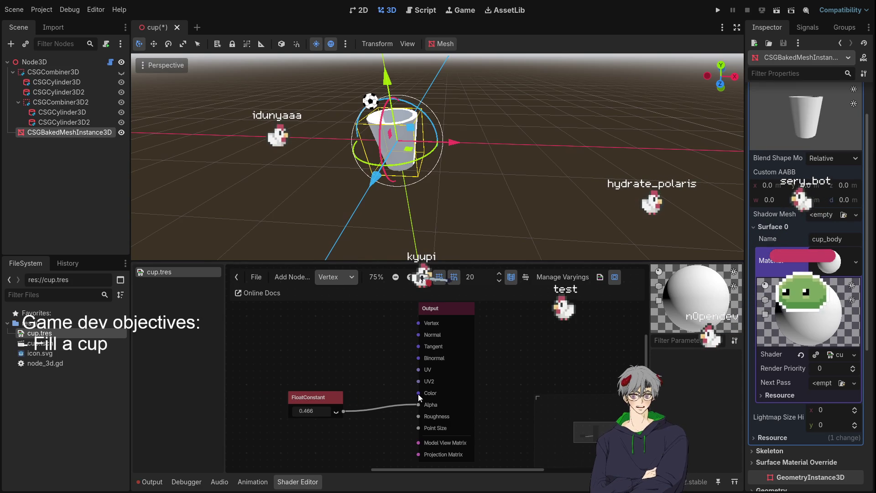
{"action": "left_click_drag", "start_coordinate": [418, 393], "coordinate": [335, 364]}
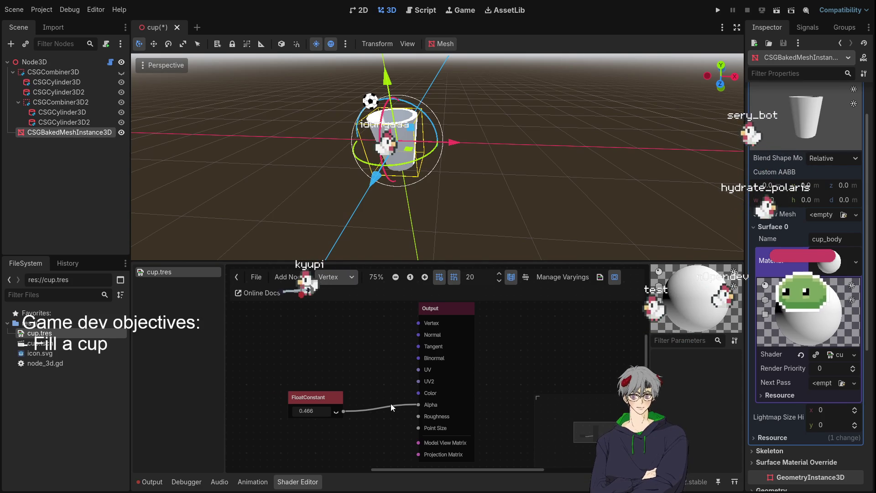
{"action": "key", "text": "ctrl+z"}
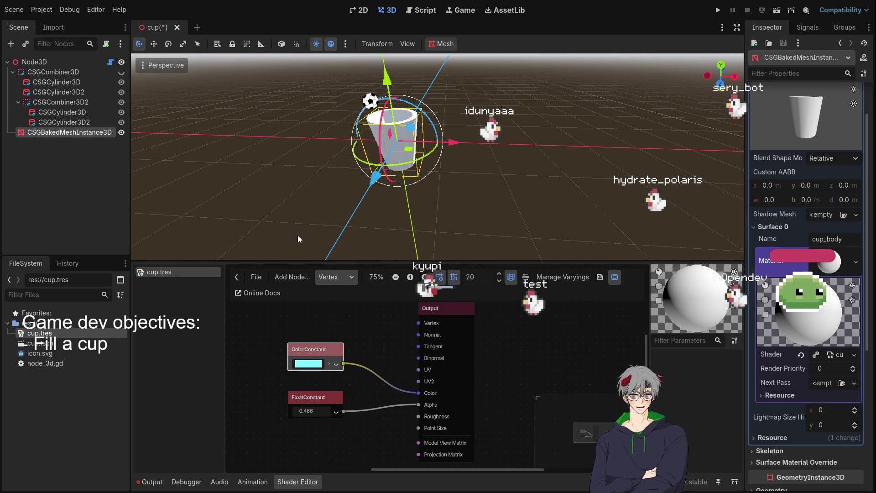
- Set the ColorConstant to cyan
{"action": "key", "text": "ctrl+z"}
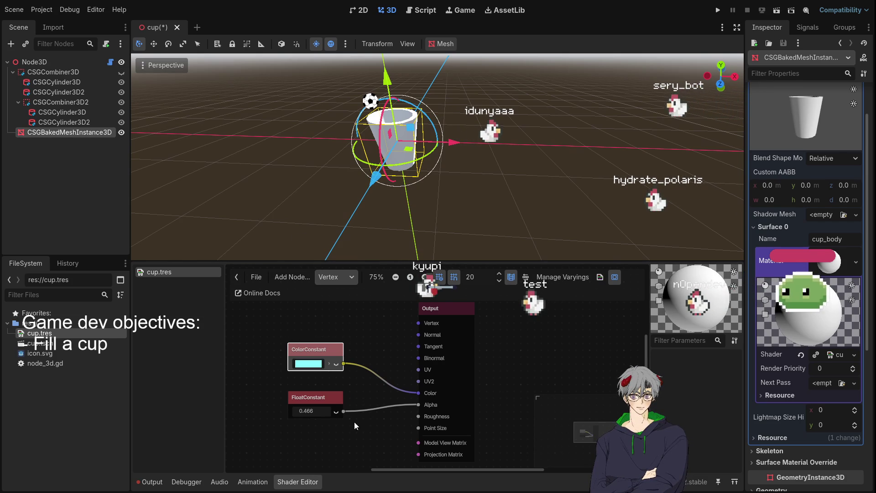
{"action": "scroll", "coordinate": [402, 336], "scroll_direction": "down", "scroll_amount": 3}
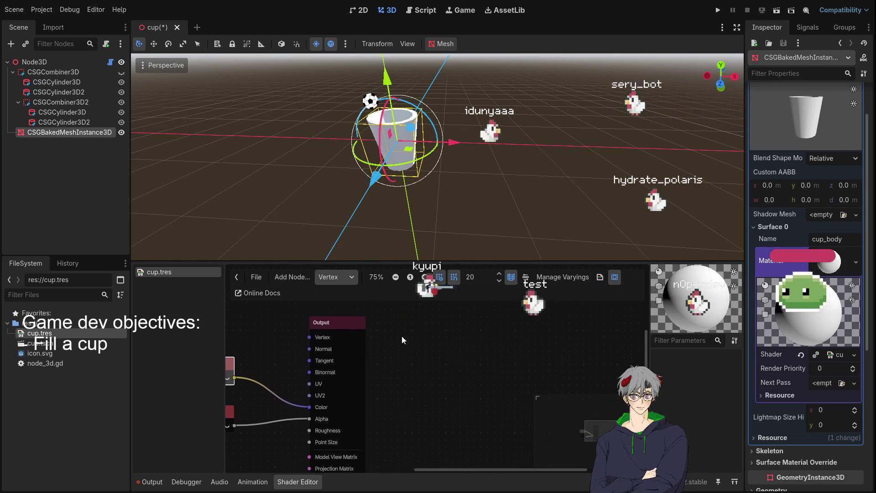
{"action": "scroll", "coordinate": [451, 355], "scroll_direction": "up", "scroll_amount": 3}
{"action": "scroll", "coordinate": [418, 349], "scroll_direction": "up", "scroll_amount": 2}
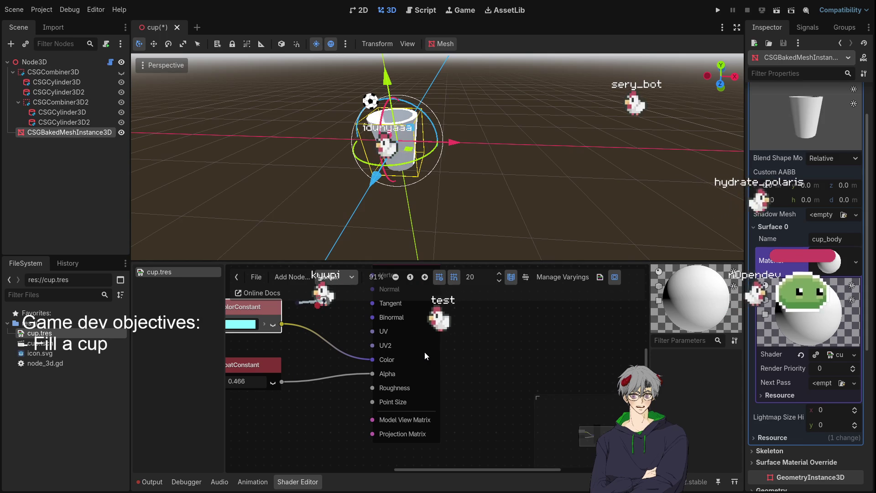
{"action": "scroll", "coordinate": [460, 344], "scroll_direction": "down", "scroll_amount": 1}
{"action": "left_click_drag", "start_coordinate": [460, 343], "coordinate": [475, 388]}
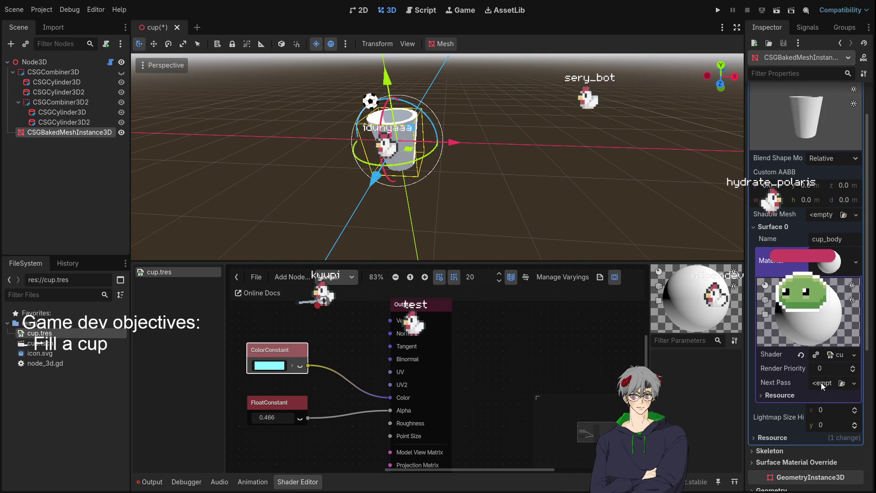
- Expand the material's Shader resource in the Inspector and save the cup scene
{"action": "left_click", "coordinate": [839, 356]}
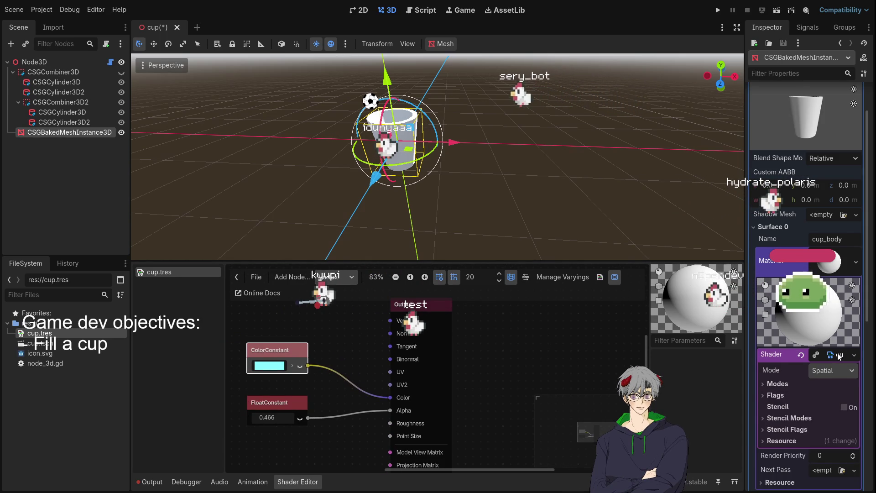
{"action": "key", "text": "ctrl+s"}
{"action": "mouse_move", "coordinate": [384, 196]}
{"action": "left_mouse_down"}
{"action": "mouse_move", "coordinate": [376, 204]}
{"action": "mouse_move", "coordinate": [390, 228]}
{"action": "mouse_move", "coordinate": [439, 239]}
{"action": "left_mouse_up"}
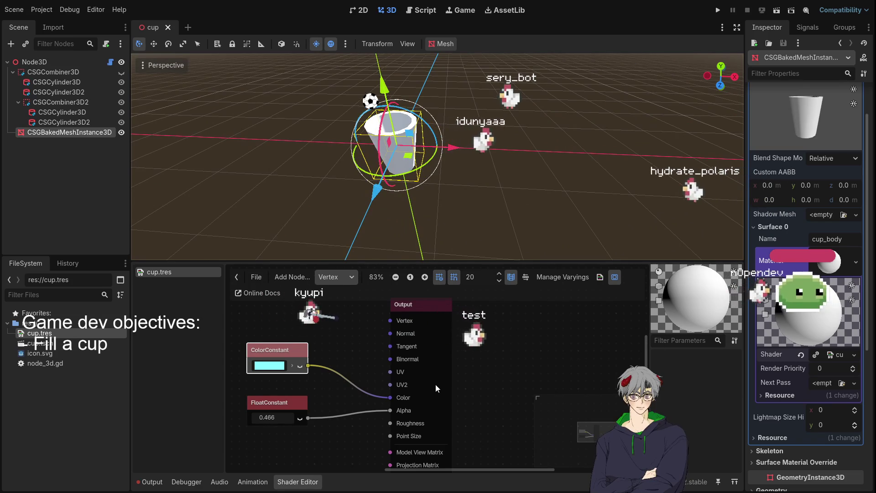
{"action": "mouse_move", "coordinate": [436, 384]}
{"action": "left_mouse_down"}
{"action": "mouse_move", "coordinate": [457, 358]}
{"action": "mouse_move", "coordinate": [446, 365]}
{"action": "left_mouse_up"}
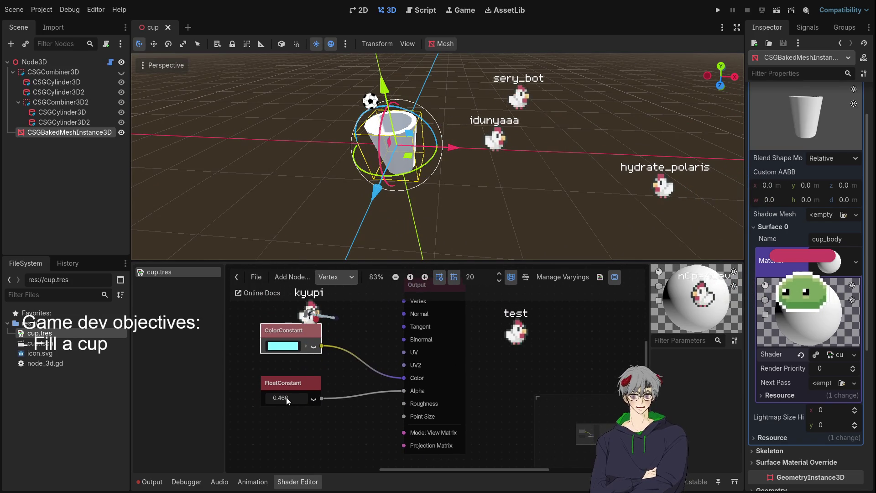
{"action": "scroll", "coordinate": [401, 361], "scroll_direction": "up", "scroll_amount": 3}
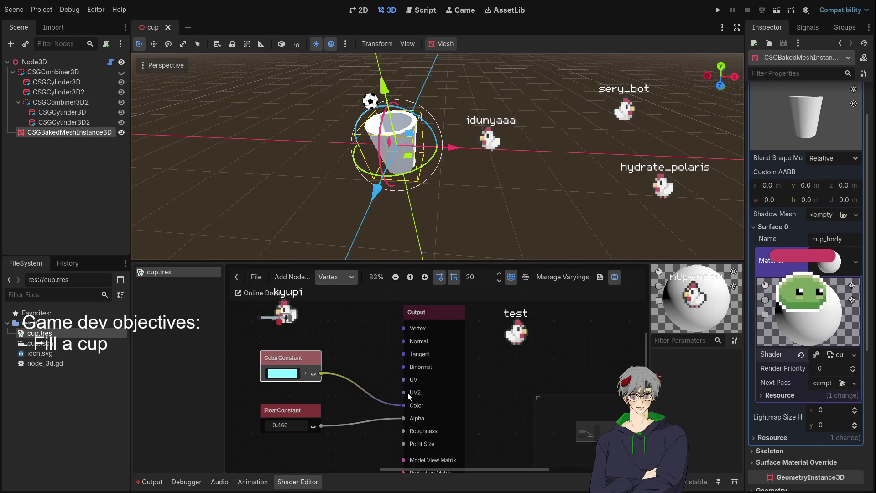
{"action": "left_click", "coordinate": [403, 379]}
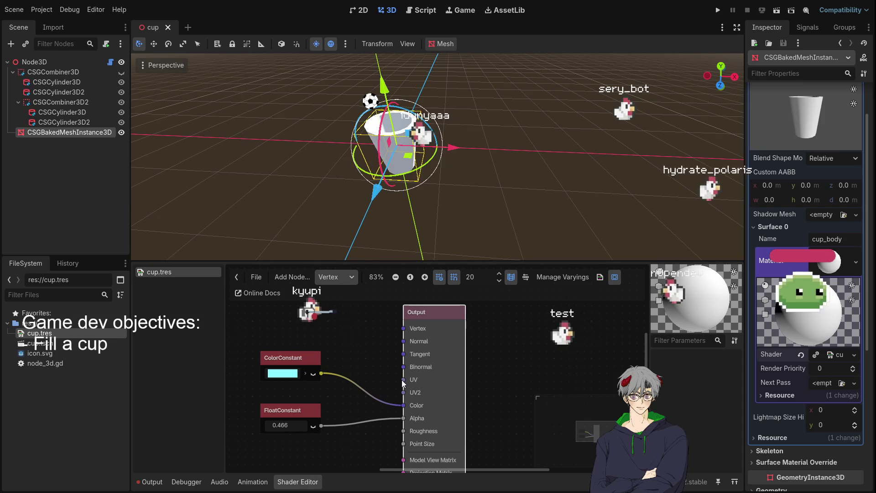
{"action": "left_click", "coordinate": [368, 366]}
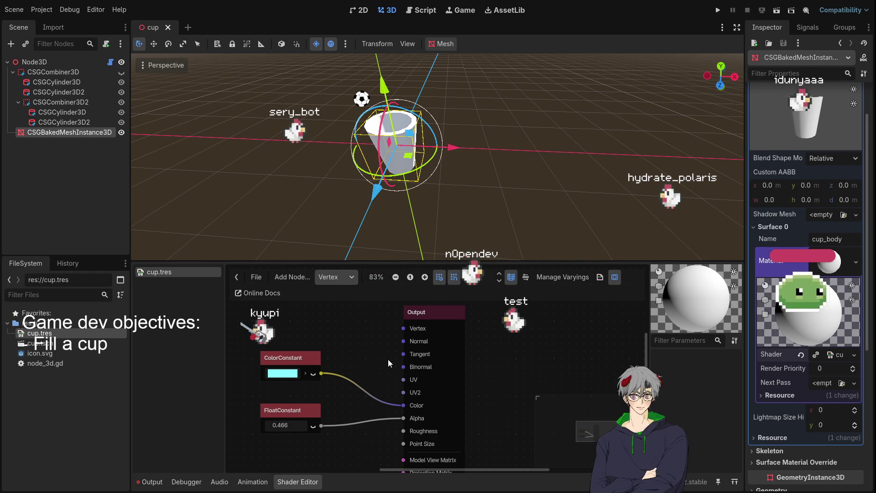
{"action": "key", "text": "ctrl+v"}
{"action": "mouse_move", "coordinate": [394, 342]}
{"action": "left_mouse_down"}
{"action": "mouse_move", "coordinate": [289, 319]}
{"action": "mouse_move", "coordinate": [304, 312]}
{"action": "left_mouse_up"}
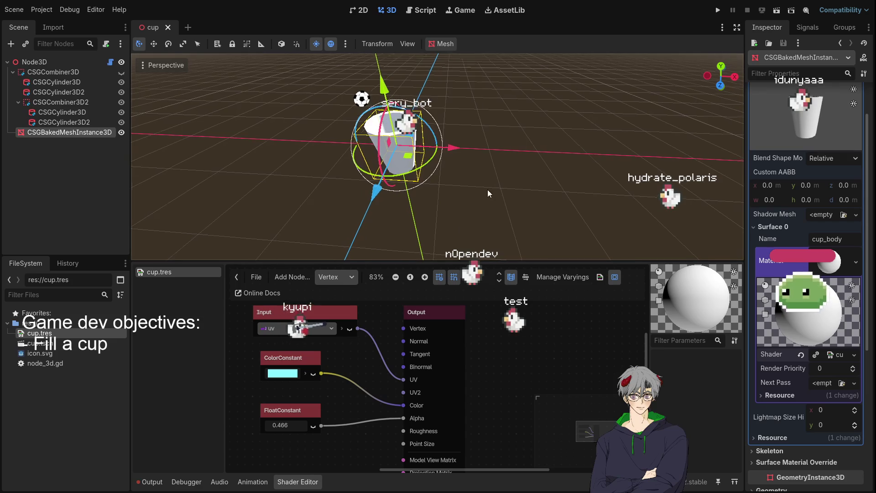
{"action": "scroll", "coordinate": [548, 199], "scroll_direction": "up", "scroll_amount": 5}
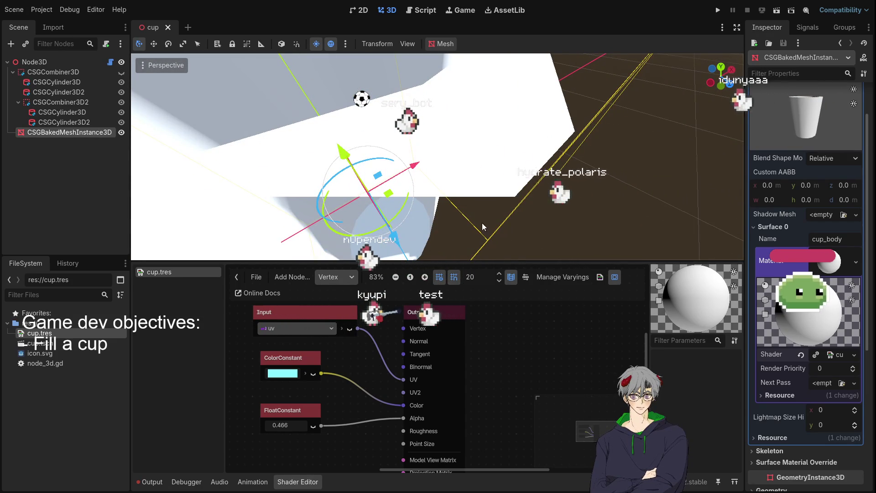
{"action": "scroll", "coordinate": [459, 186], "scroll_direction": "down", "scroll_amount": 5}
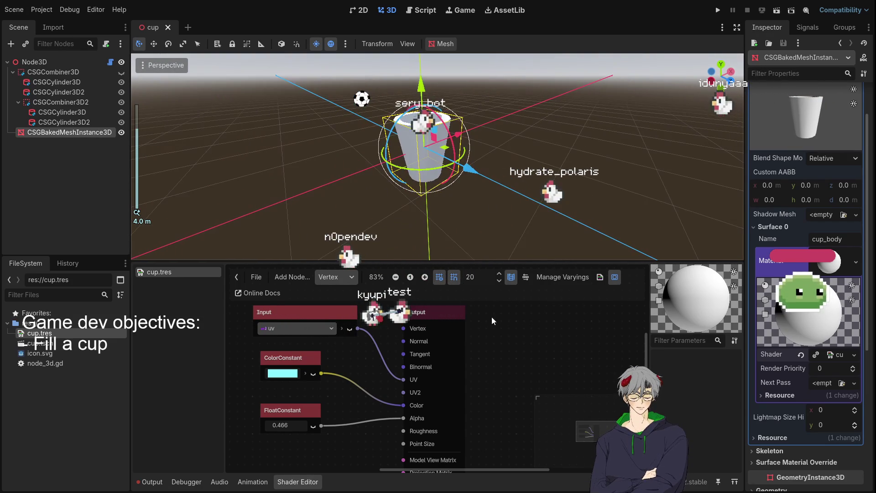
{"action": "scroll", "coordinate": [490, 390], "scroll_direction": "down", "scroll_amount": 2}
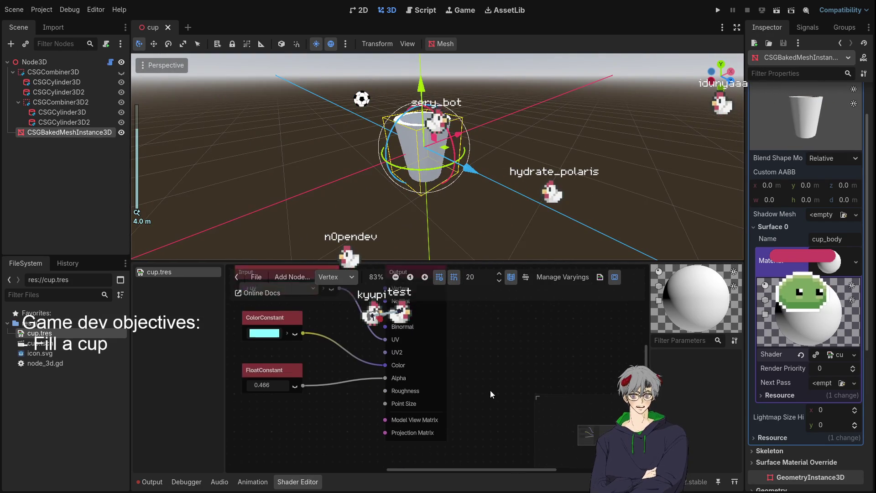
{"action": "scroll", "coordinate": [484, 379], "scroll_direction": "up", "scroll_amount": 2}
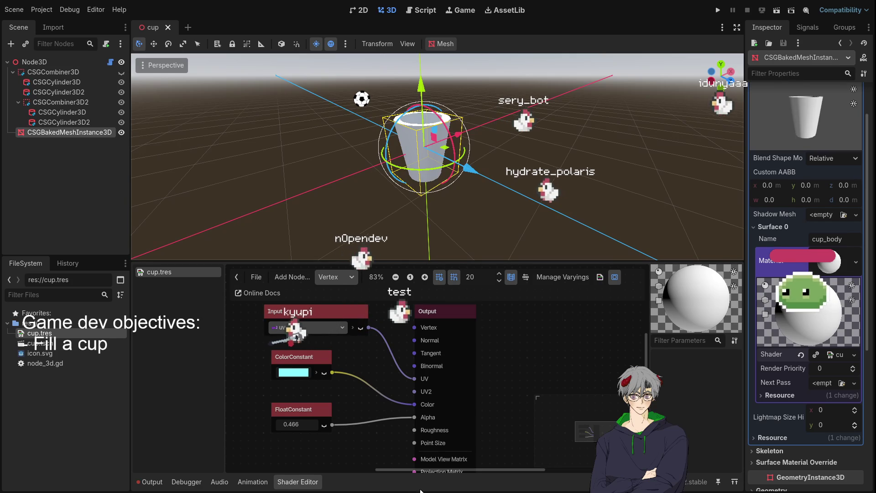
{"action": "left_click", "coordinate": [310, 307]}
{"action": "key", "text": "Delete"}
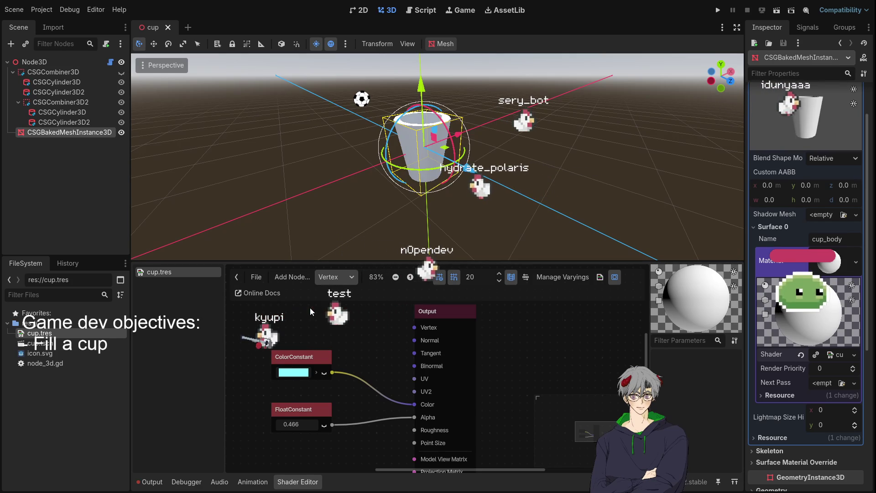
{"action": "left_click_drag", "start_coordinate": [390, 358], "coordinate": [367, 344]}
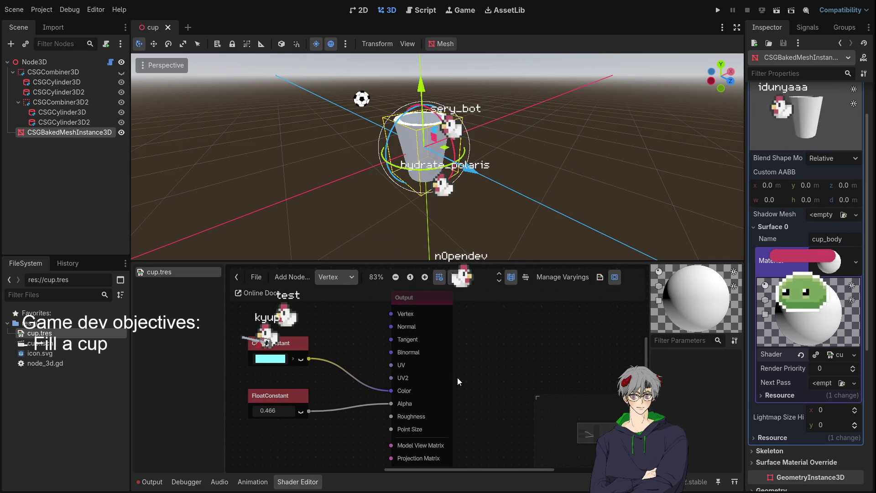
{"action": "scroll", "coordinate": [500, 383], "scroll_direction": "down", "scroll_amount": 3}
{"action": "mouse_move", "coordinate": [500, 385]}
{"action": "left_mouse_down"}
{"action": "mouse_move", "coordinate": [453, 396]}
{"action": "mouse_move", "coordinate": [442, 382]}
{"action": "left_mouse_up"}
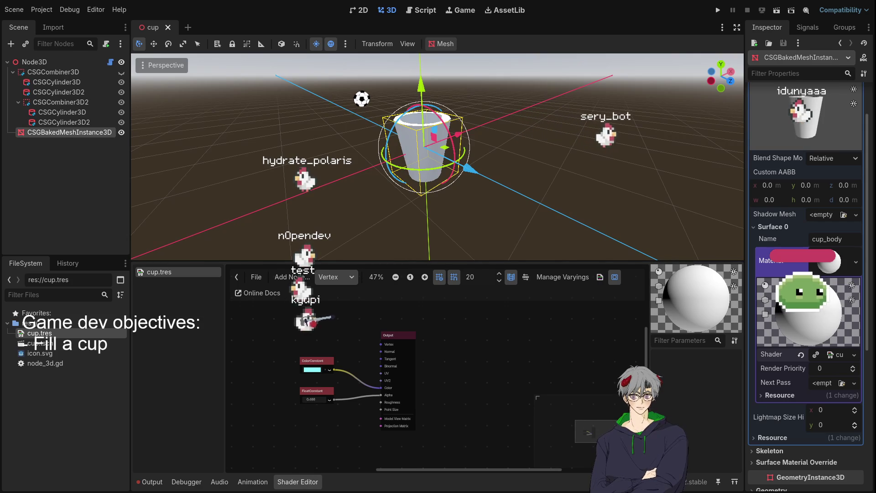
- Delete the FloatConstant feeding Alpha, leaving the cyan ColorConstant on Color, and zoom in
{"action": "left_click", "coordinate": [317, 391]}
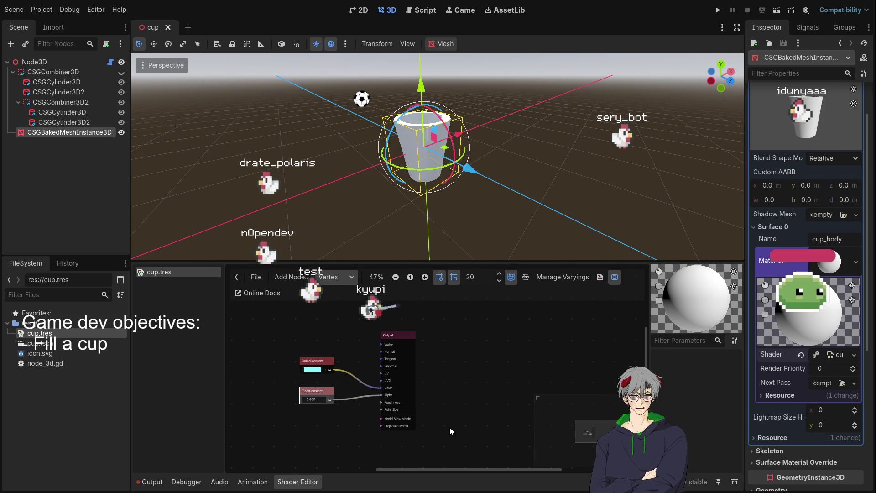
{"action": "key", "text": "Delete"}
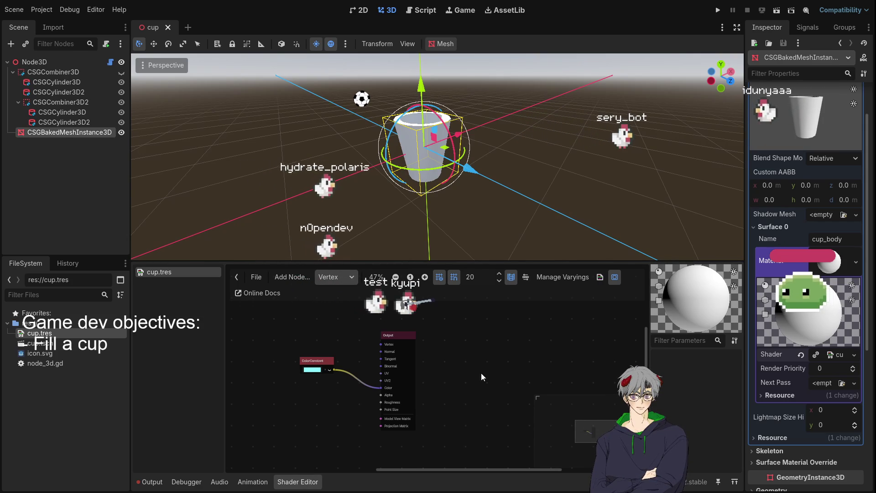
{"action": "left_click_drag", "start_coordinate": [328, 396], "coordinate": [323, 400]}
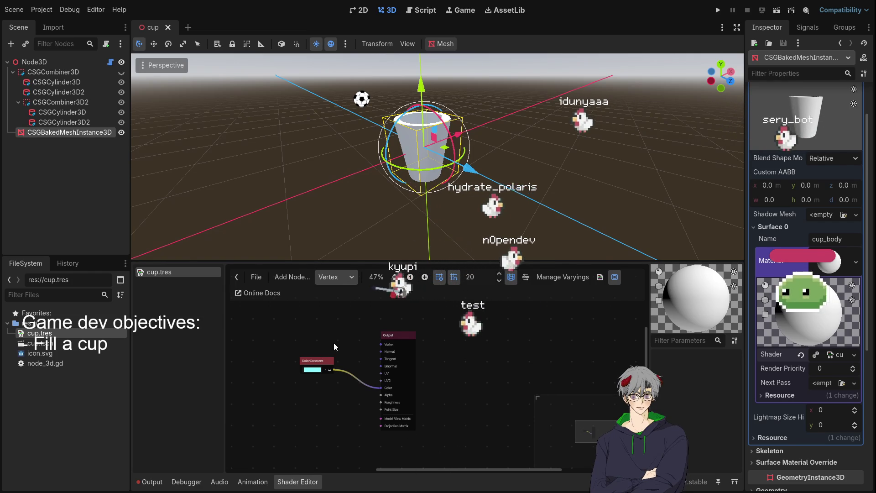
{"action": "scroll", "coordinate": [332, 332], "scroll_direction": "up", "scroll_amount": 2}
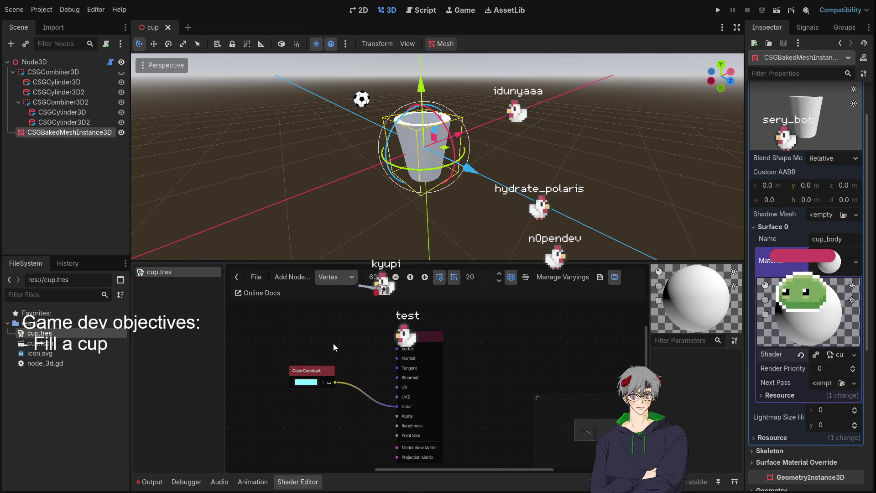
{"action": "scroll", "coordinate": [347, 400], "scroll_direction": "left", "scroll_amount": 2}
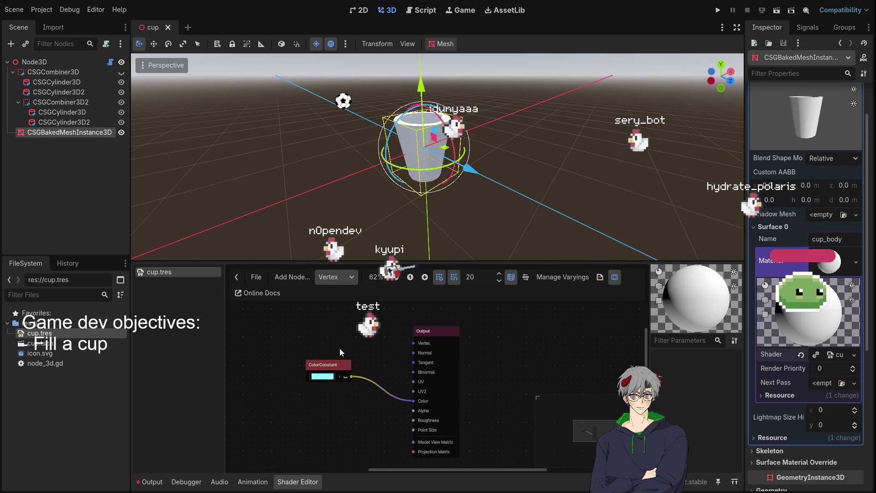
- Undo the deletion to restore the 0.0 FloatConstant on Alpha and drag it under the cyan ColorConstant
{"action": "key", "text": "ctrl+z"}
{"action": "mouse_move", "coordinate": [374, 426]}
{"action": "left_mouse_down"}
{"action": "mouse_move", "coordinate": [311, 419]}
{"action": "mouse_move", "coordinate": [317, 409]}
{"action": "left_mouse_up"}
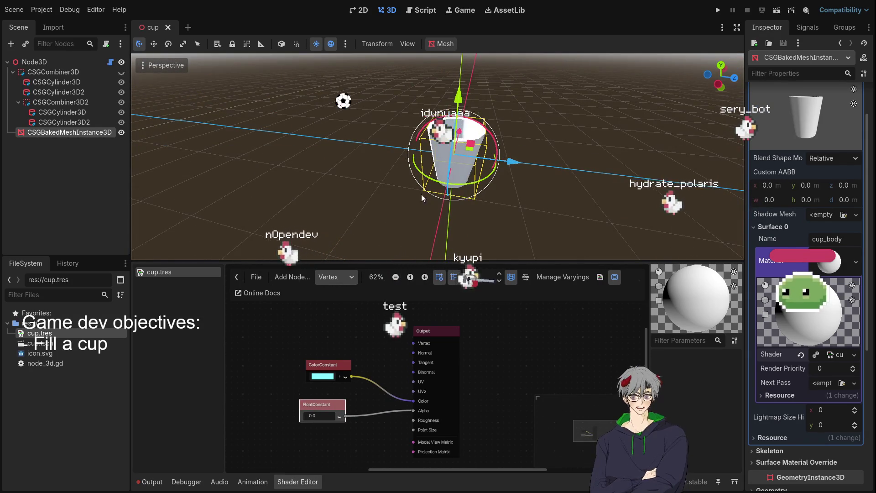
{"action": "left_click", "coordinate": [477, 196]}
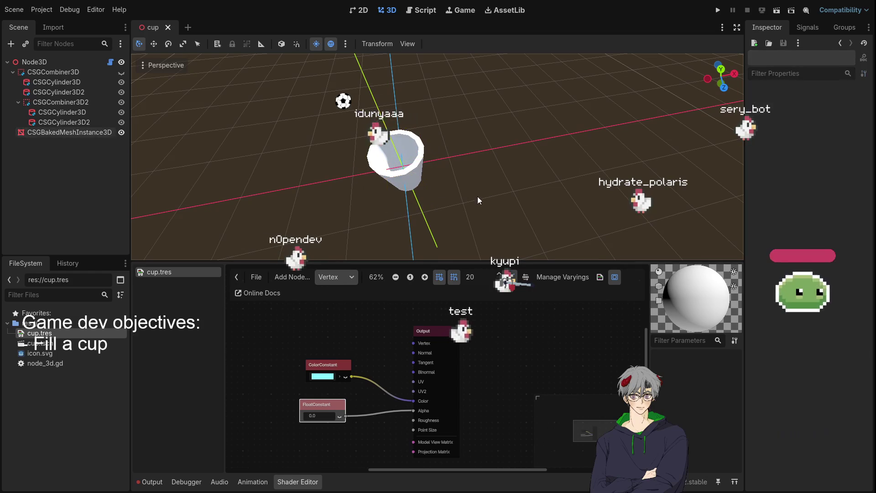
{"action": "left_click", "coordinate": [518, 386]}
- Reselect the baked cup mesh, nudge the float constant right, and orbit around the cup
{"action": "left_click", "coordinate": [369, 165]}
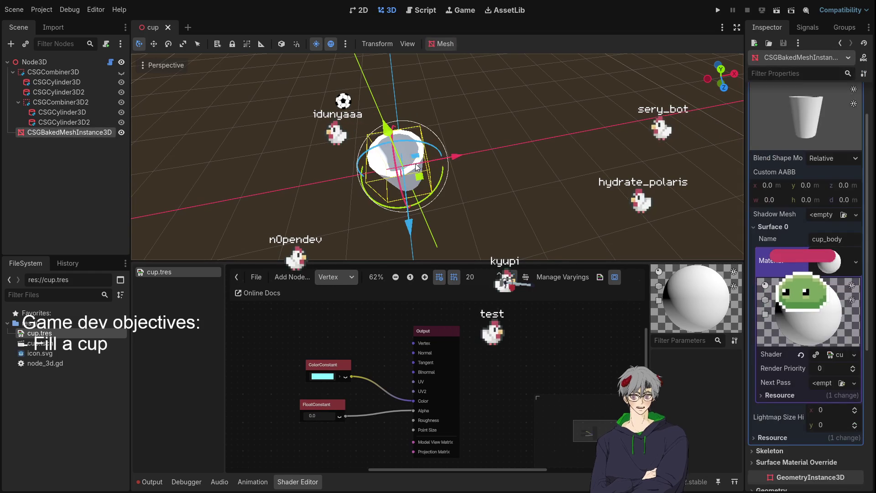
{"action": "left_click_drag", "start_coordinate": [325, 406], "coordinate": [332, 403]}
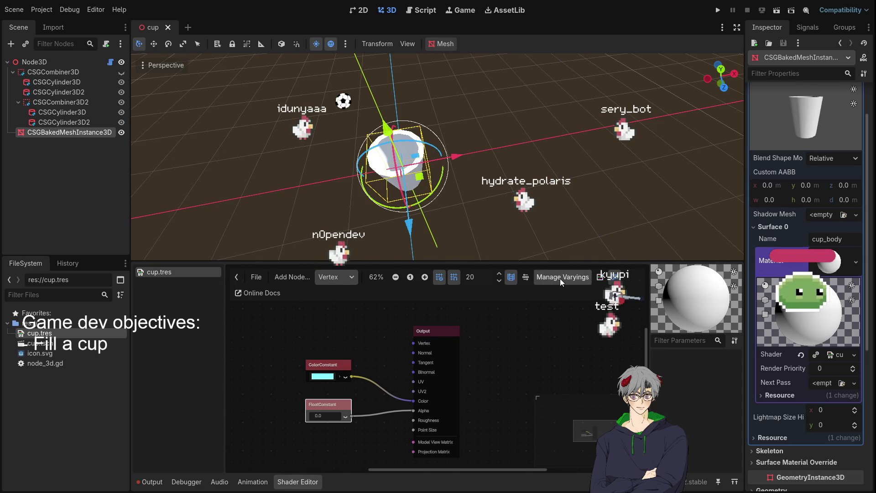
{"action": "left_click_drag", "start_coordinate": [270, 173], "coordinate": [395, 210]}
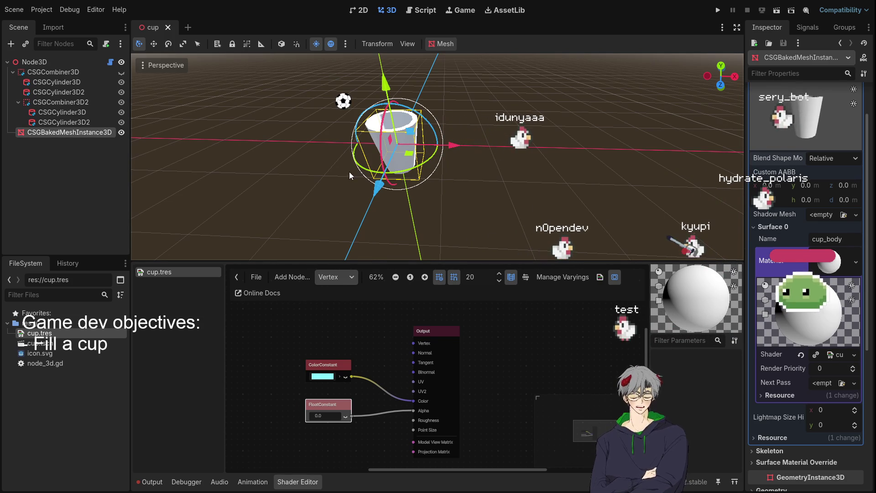
{"action": "scroll", "coordinate": [528, 209], "scroll_direction": "up", "scroll_amount": 5}
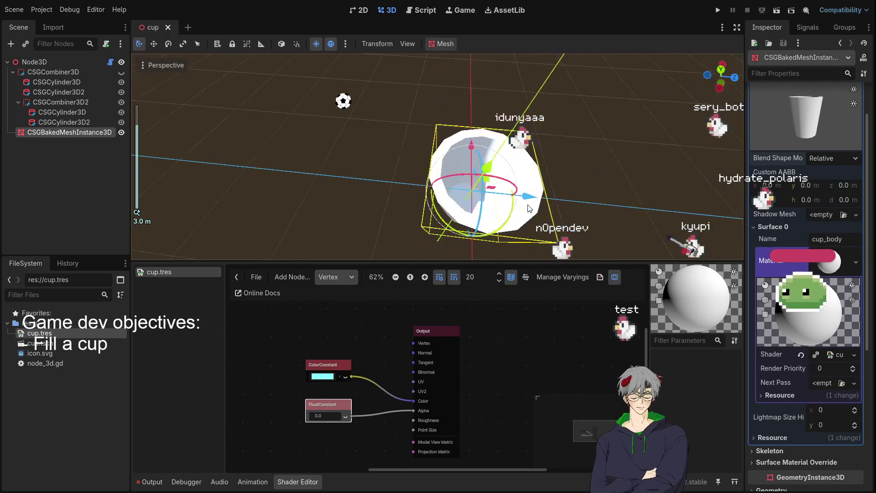
{"action": "left_click_drag", "start_coordinate": [528, 209], "coordinate": [514, 152]}
{"action": "scroll", "coordinate": [513, 151], "scroll_direction": "down", "scroll_amount": 1}
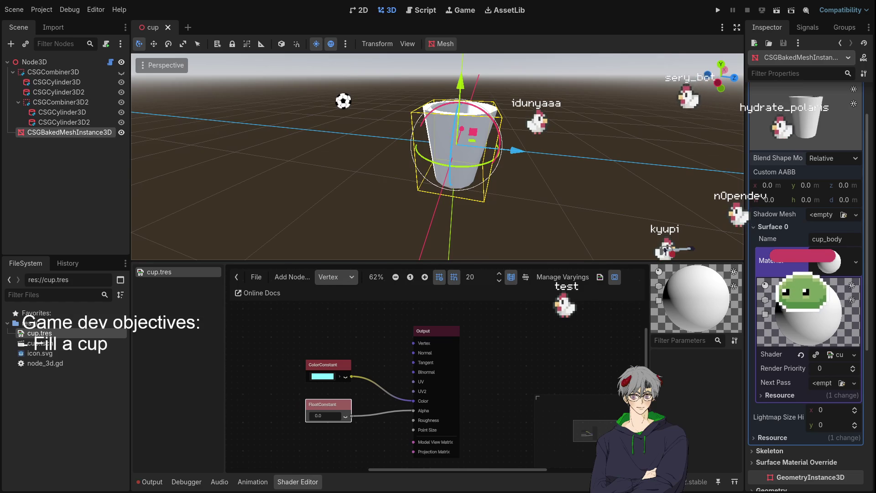
{"action": "scroll", "coordinate": [484, 395], "scroll_direction": "up", "scroll_amount": 3}
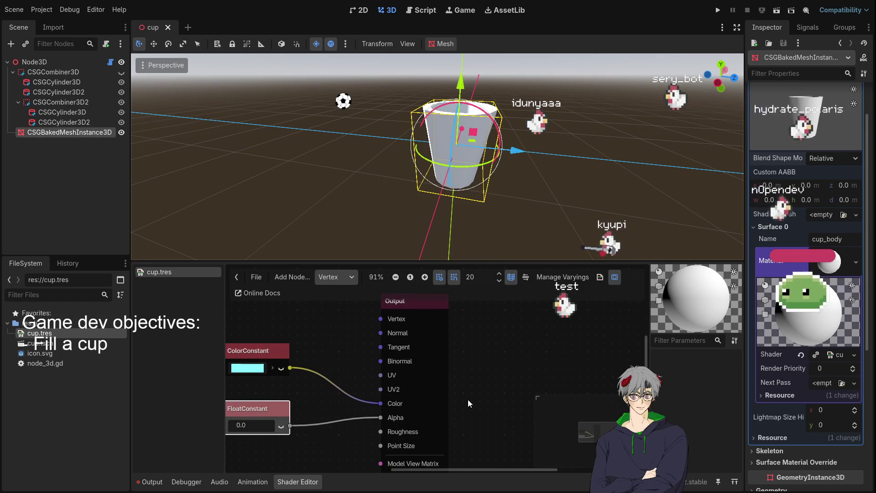
{"action": "scroll", "coordinate": [485, 401], "scroll_direction": "down", "scroll_amount": 4}
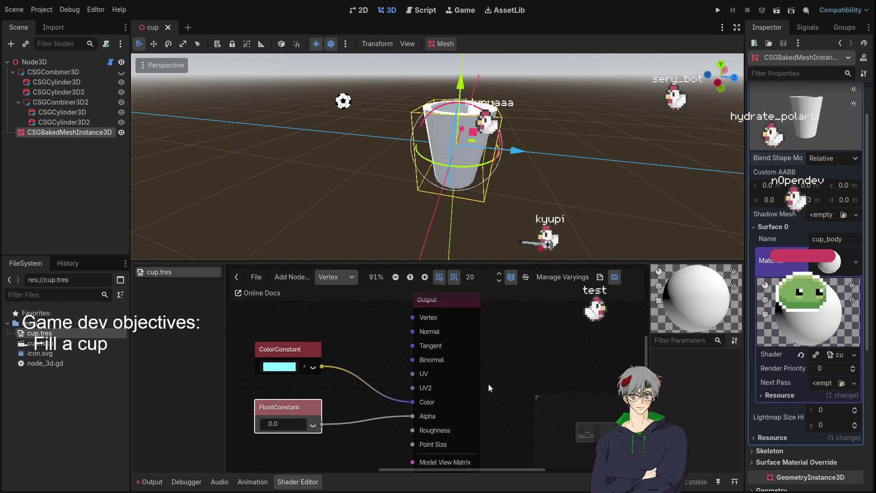
{"action": "left_click", "coordinate": [464, 340]}
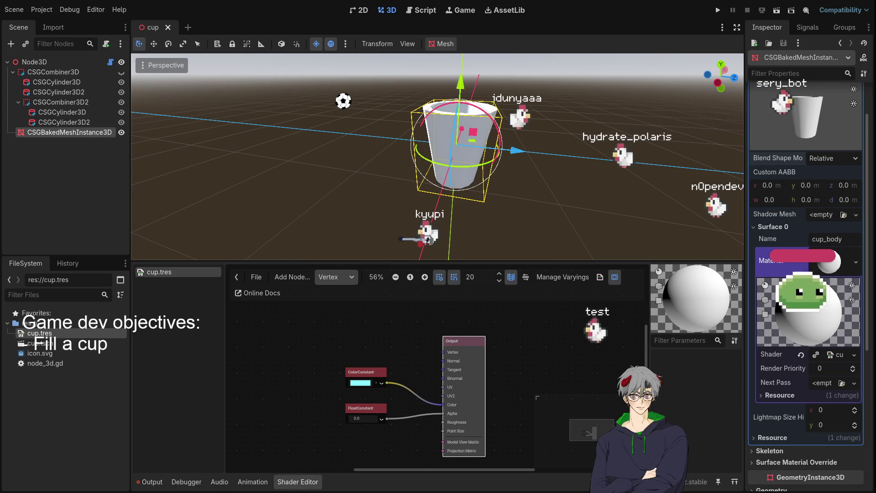
- Browse the Light and Fragment stage graphs, then return to the Vertex stage
{"action": "scroll", "coordinate": [463, 356], "scroll_direction": "up", "scroll_amount": 3}
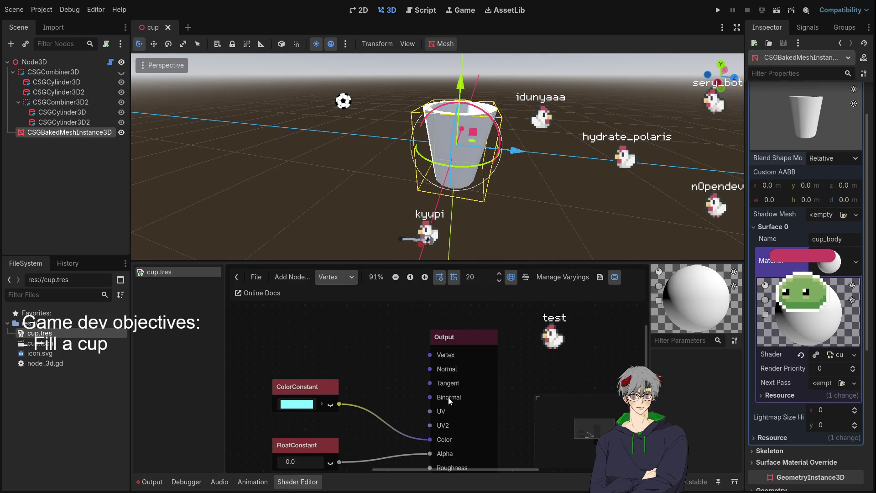
{"action": "mouse_move", "coordinate": [483, 343]}
{"action": "left_mouse_down"}
{"action": "mouse_move", "coordinate": [472, 333]}
{"action": "mouse_move", "coordinate": [472, 378]}
{"action": "left_mouse_up"}
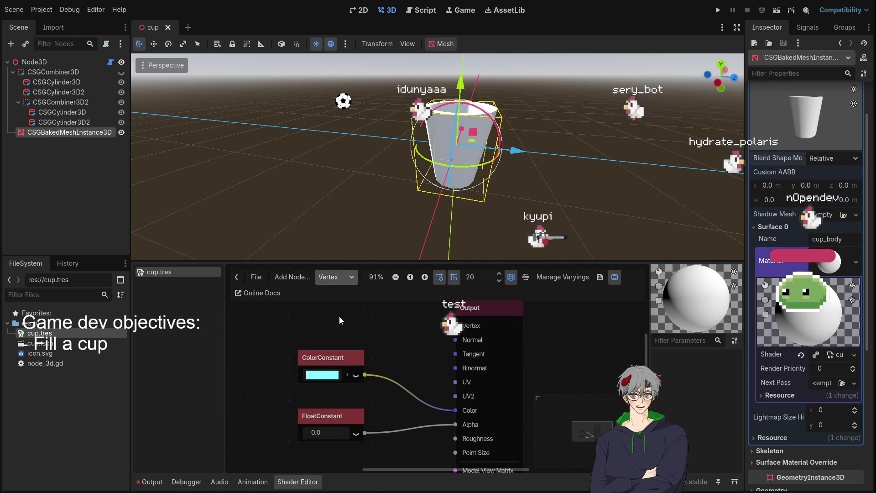
{"action": "key", "text": "Up"}
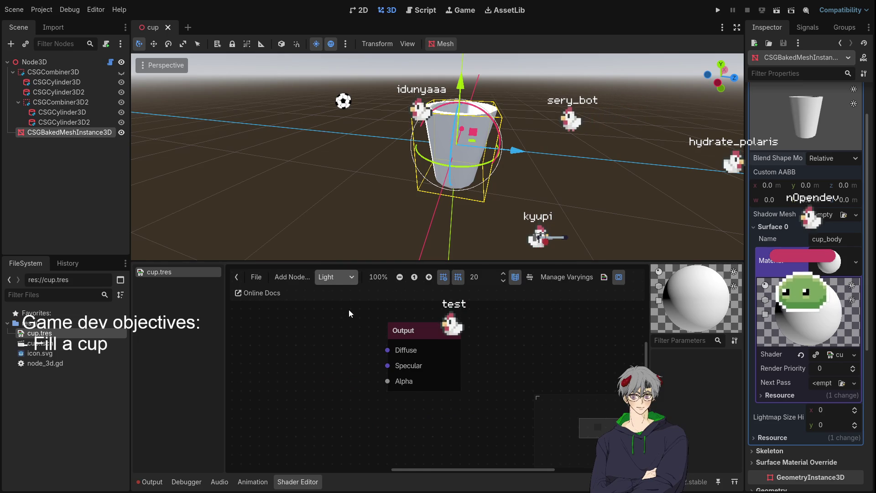
{"action": "key", "text": "Up"}
{"action": "scroll", "coordinate": [370, 339], "scroll_direction": "down", "scroll_amount": 4}
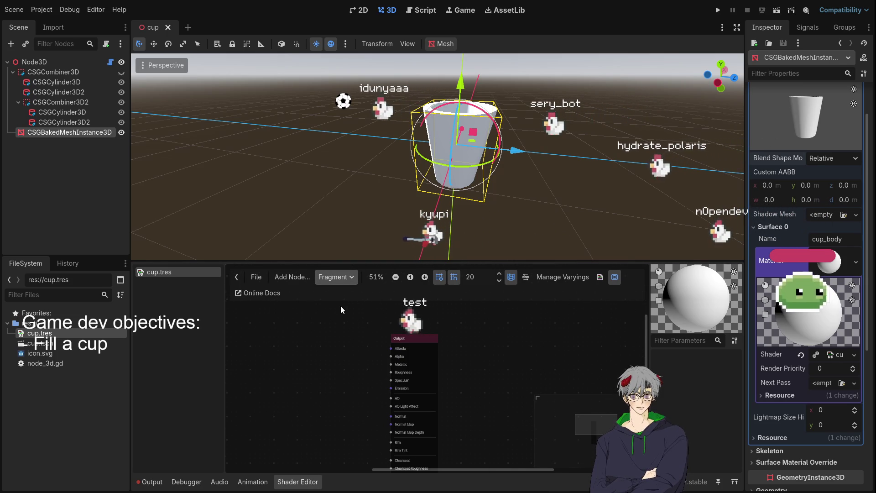
{"action": "left_click", "coordinate": [337, 277]}
{"action": "left_click", "coordinate": [332, 295]}
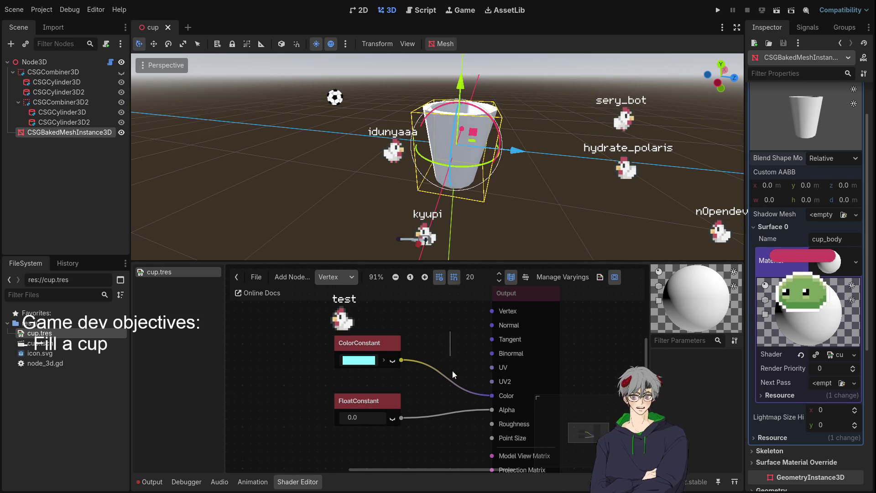
- Box-select the ColorConstant and FloatConstant and take them out of the Vertex graph
{"action": "left_click_drag", "start_coordinate": [262, 304], "coordinate": [447, 461]}
{"action": "key", "text": "Delete"}
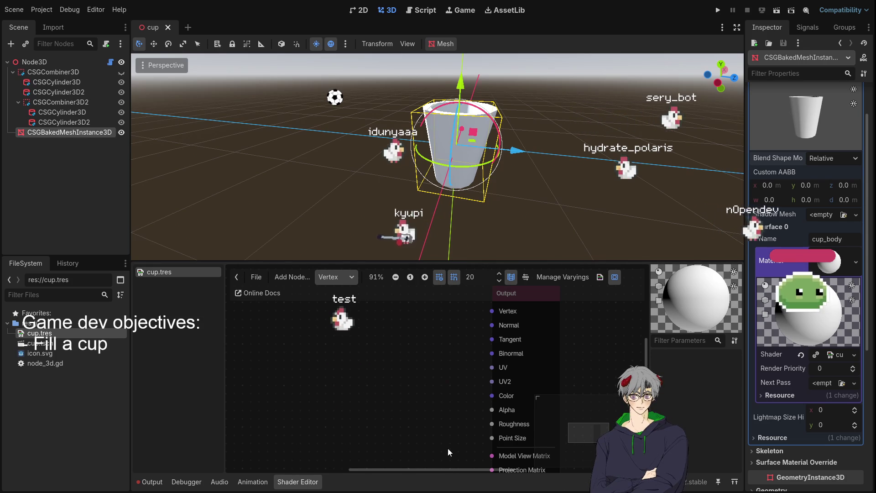
{"action": "left_click", "coordinate": [352, 281]}
- Paste the cyan ColorConstant and FloatConstant into the Fragment graph, feeding Albedo and Alpha at 0.253
{"action": "left_click", "coordinate": [353, 303]}
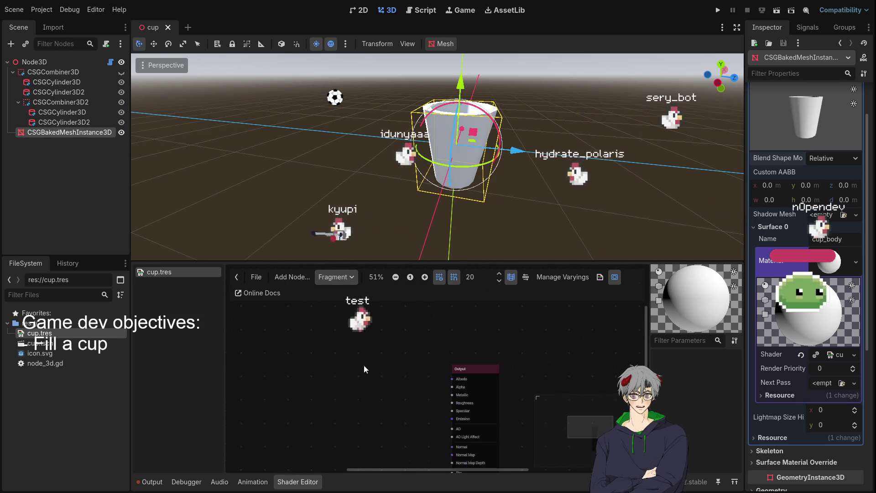
{"action": "key", "text": "ctrl+v"}
{"action": "mouse_move", "coordinate": [447, 389]}
{"action": "left_mouse_down"}
{"action": "mouse_move", "coordinate": [420, 343]}
{"action": "mouse_move", "coordinate": [491, 325]}
{"action": "mouse_move", "coordinate": [484, 329]}
{"action": "left_mouse_up"}
{"action": "scroll", "coordinate": [444, 356], "scroll_direction": "up", "scroll_amount": 2}
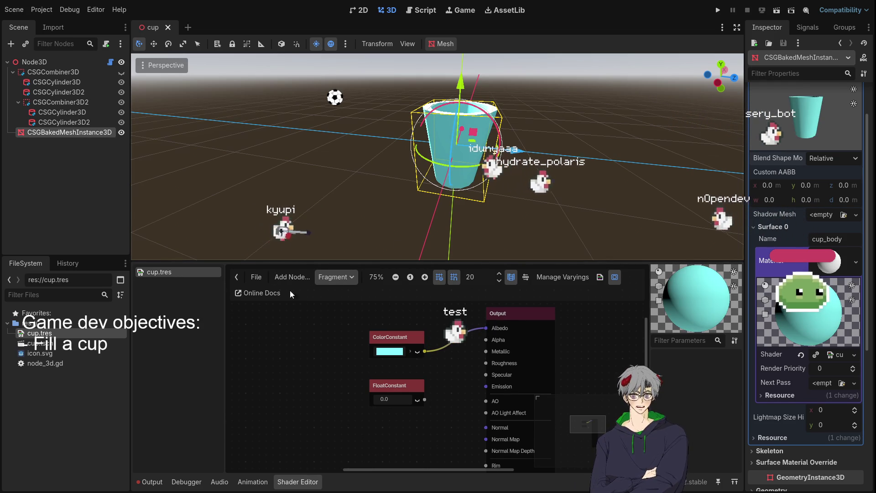
{"action": "left_click_drag", "start_coordinate": [425, 400], "coordinate": [480, 337]}
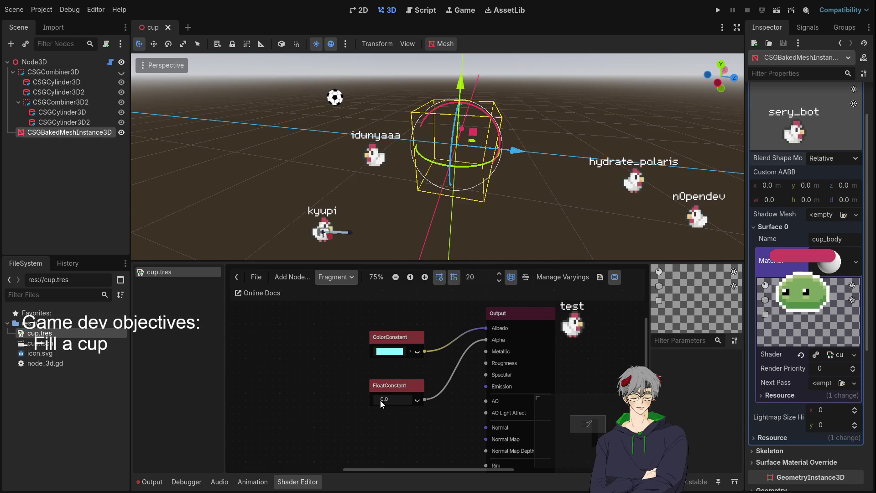
{"action": "left_click_drag", "start_coordinate": [388, 399], "coordinate": [409, 400]}
{"action": "mouse_move", "coordinate": [525, 206]}
{"action": "left_mouse_down"}
{"action": "mouse_move", "coordinate": [569, 217]}
{"action": "mouse_move", "coordinate": [486, 131]}
{"action": "mouse_move", "coordinate": [381, 132]}
{"action": "mouse_move", "coordinate": [512, 153]}
{"action": "mouse_move", "coordinate": [454, 178]}
{"action": "left_mouse_up"}
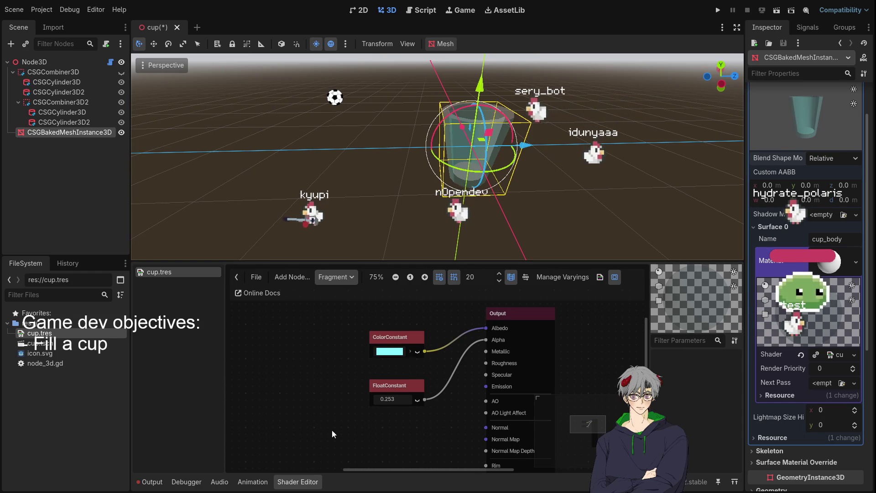
- Orbit and zoom around the cup to inspect its translucent cyan look
{"action": "mouse_move", "coordinate": [428, 180]}
{"action": "left_mouse_down"}
{"action": "mouse_move", "coordinate": [421, 209]}
{"action": "mouse_move", "coordinate": [375, 185]}
{"action": "left_mouse_up"}
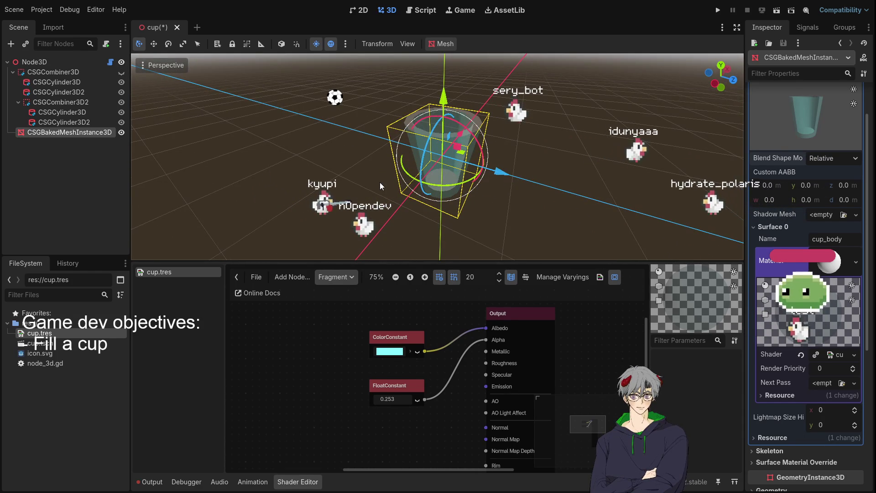
{"action": "mouse_move", "coordinate": [380, 183]}
{"action": "left_mouse_down"}
{"action": "mouse_move", "coordinate": [295, 185]}
{"action": "mouse_move", "coordinate": [278, 125]}
{"action": "mouse_move", "coordinate": [289, 162]}
{"action": "mouse_move", "coordinate": [271, 223]}
{"action": "mouse_move", "coordinate": [224, 133]}
{"action": "mouse_move", "coordinate": [265, 130]}
{"action": "mouse_move", "coordinate": [411, 164]}
{"action": "left_mouse_up"}
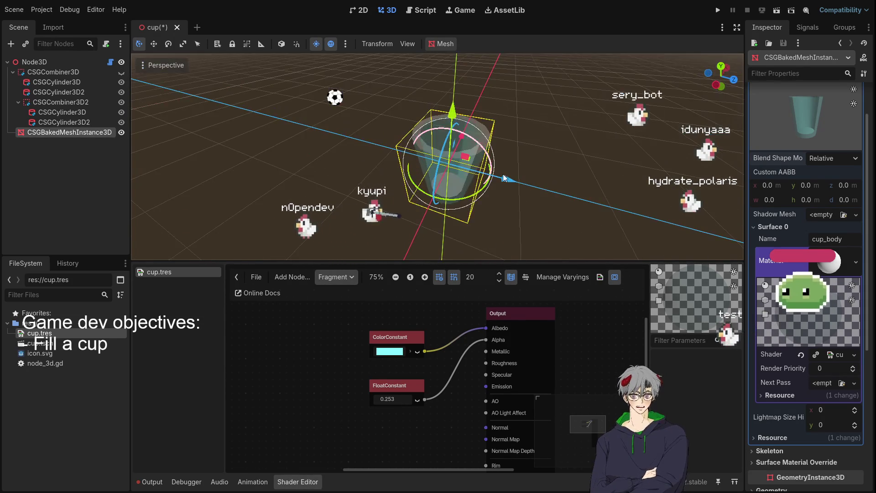
{"action": "scroll", "coordinate": [419, 166], "scroll_direction": "up", "scroll_amount": 5}
{"action": "scroll", "coordinate": [419, 166], "scroll_direction": "down", "scroll_amount": 6}
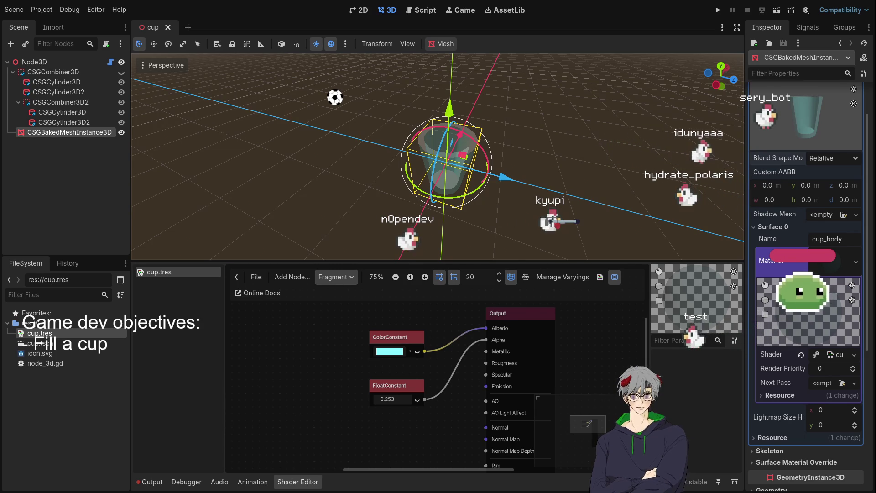
{"action": "scroll", "coordinate": [473, 134], "scroll_direction": "up", "scroll_amount": 5}
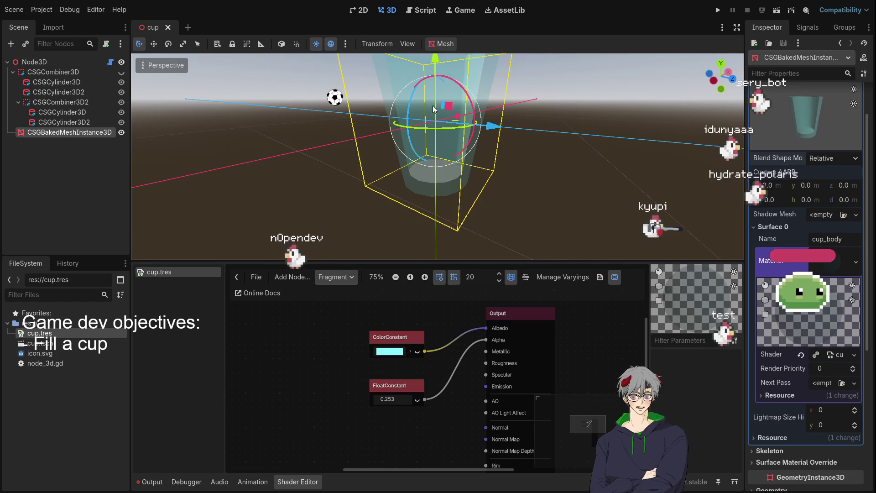
{"action": "mouse_move", "coordinate": [400, 90]}
{"action": "left_mouse_down"}
{"action": "mouse_move", "coordinate": [483, 207]}
{"action": "mouse_move", "coordinate": [420, 191]}
{"action": "mouse_move", "coordinate": [461, 192]}
{"action": "mouse_move", "coordinate": [442, 155]}
{"action": "mouse_move", "coordinate": [498, 134]}
{"action": "mouse_move", "coordinate": [450, 182]}
{"action": "mouse_move", "coordinate": [408, 135]}
{"action": "mouse_move", "coordinate": [509, 120]}
{"action": "mouse_move", "coordinate": [518, 103]}
{"action": "mouse_move", "coordinate": [374, 119]}
{"action": "mouse_move", "coordinate": [402, 128]}
{"action": "mouse_move", "coordinate": [409, 141]}
{"action": "mouse_move", "coordinate": [386, 131]}
{"action": "mouse_move", "coordinate": [392, 139]}
{"action": "left_mouse_up"}
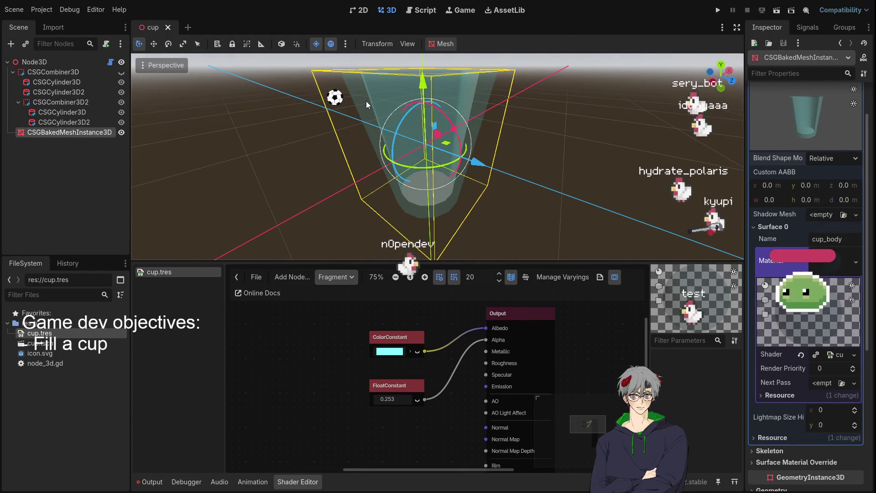
{"action": "mouse_move", "coordinate": [366, 101]}
{"action": "left_mouse_down"}
{"action": "mouse_move", "coordinate": [330, 152]}
{"action": "mouse_move", "coordinate": [389, 129]}
{"action": "mouse_move", "coordinate": [543, 107]}
{"action": "mouse_move", "coordinate": [360, 161]}
{"action": "mouse_move", "coordinate": [425, 183]}
{"action": "mouse_move", "coordinate": [437, 169]}
{"action": "left_mouse_up"}
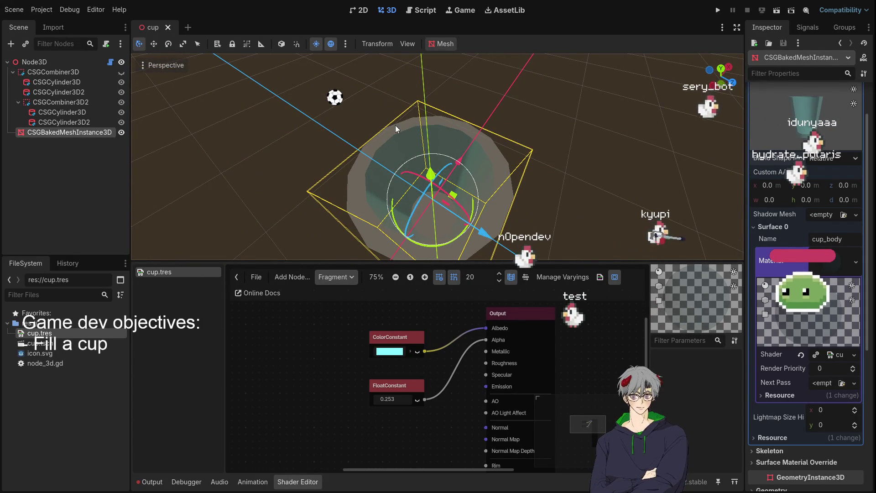
{"action": "mouse_move", "coordinate": [488, 197]}
{"action": "left_mouse_down"}
{"action": "mouse_move", "coordinate": [467, 168]}
{"action": "mouse_move", "coordinate": [453, 169]}
{"action": "mouse_move", "coordinate": [456, 205]}
{"action": "left_mouse_up"}
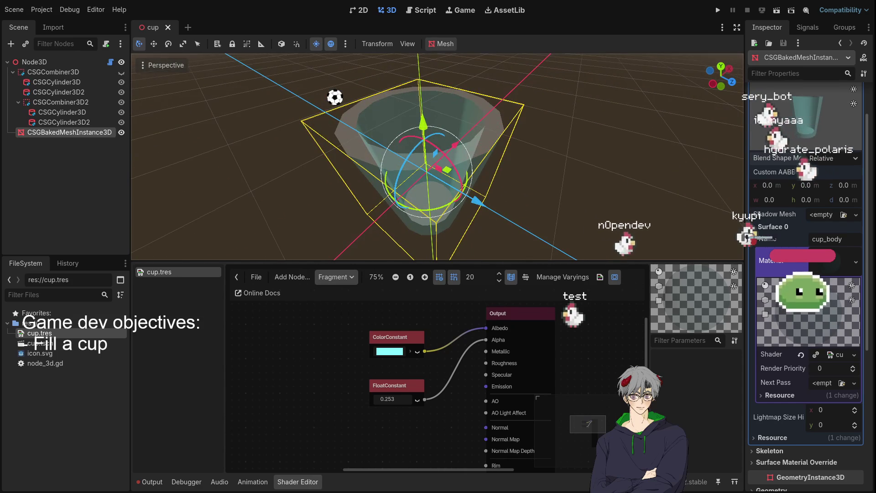
{"action": "left_click_drag", "start_coordinate": [303, 145], "coordinate": [522, 131]}
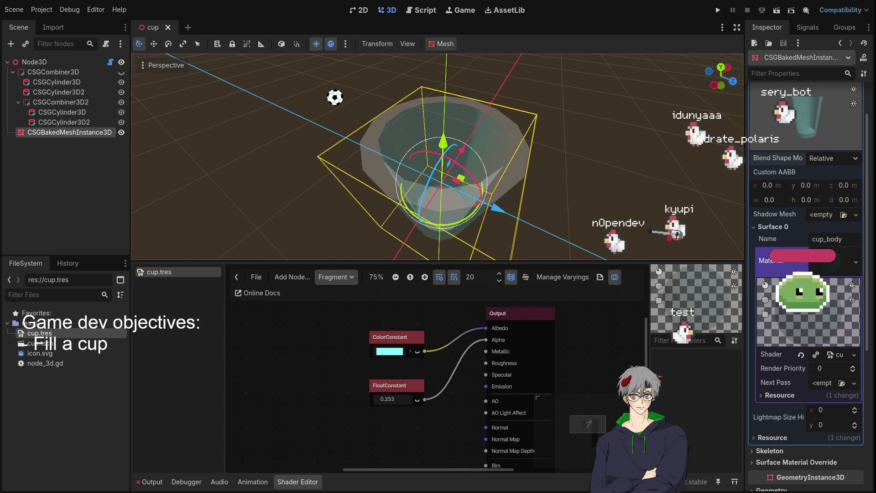
{"action": "mouse_move", "coordinate": [522, 132]}
{"action": "left_mouse_down"}
{"action": "mouse_move", "coordinate": [598, 151]}
{"action": "mouse_move", "coordinate": [556, 148]}
{"action": "left_mouse_up"}
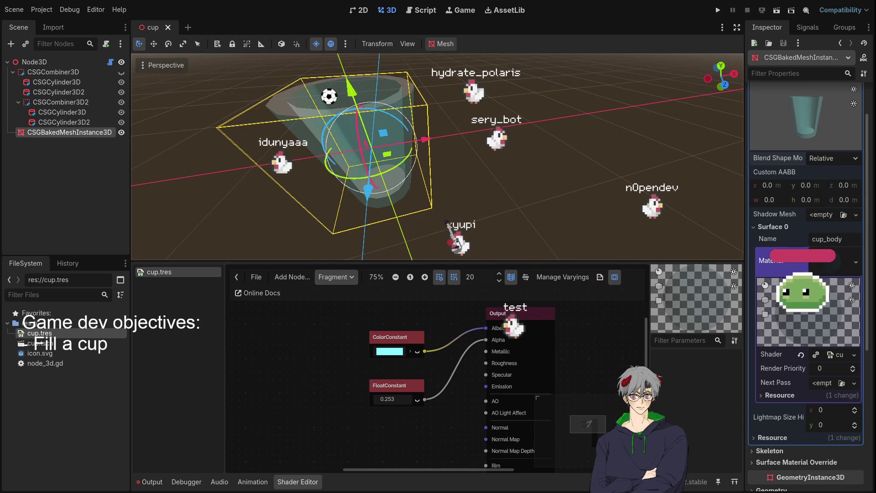
{"action": "mouse_move", "coordinate": [539, 250]}
{"action": "left_mouse_down"}
{"action": "mouse_move", "coordinate": [322, 209]}
{"action": "mouse_move", "coordinate": [411, 202]}
{"action": "mouse_move", "coordinate": [396, 162]}
{"action": "mouse_move", "coordinate": [328, 172]}
{"action": "mouse_move", "coordinate": [371, 241]}
{"action": "mouse_move", "coordinate": [366, 174]}
{"action": "mouse_move", "coordinate": [388, 190]}
{"action": "left_mouse_up"}
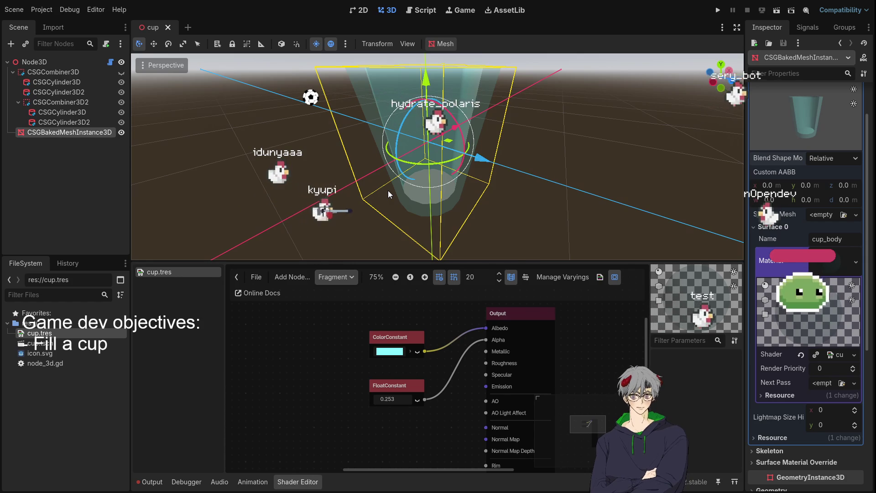
{"action": "mouse_move", "coordinate": [388, 190]}
{"action": "left_mouse_down"}
{"action": "mouse_move", "coordinate": [324, 147]}
{"action": "mouse_move", "coordinate": [247, 141]}
{"action": "mouse_move", "coordinate": [396, 117]}
{"action": "mouse_move", "coordinate": [319, 145]}
{"action": "mouse_move", "coordinate": [275, 113]}
{"action": "mouse_move", "coordinate": [197, 101]}
{"action": "mouse_move", "coordinate": [169, 121]}
{"action": "mouse_move", "coordinate": [207, 141]}
{"action": "mouse_move", "coordinate": [290, 149]}
{"action": "mouse_move", "coordinate": [293, 140]}
{"action": "mouse_move", "coordinate": [215, 88]}
{"action": "mouse_move", "coordinate": [171, 87]}
{"action": "mouse_move", "coordinate": [234, 99]}
{"action": "mouse_move", "coordinate": [256, 89]}
{"action": "mouse_move", "coordinate": [283, 141]}
{"action": "mouse_move", "coordinate": [233, 90]}
{"action": "mouse_move", "coordinate": [248, 108]}
{"action": "mouse_move", "coordinate": [290, 72]}
{"action": "mouse_move", "coordinate": [308, 113]}
{"action": "mouse_move", "coordinate": [355, 118]}
{"action": "mouse_move", "coordinate": [324, 173]}
{"action": "mouse_move", "coordinate": [270, 108]}
{"action": "left_mouse_up"}
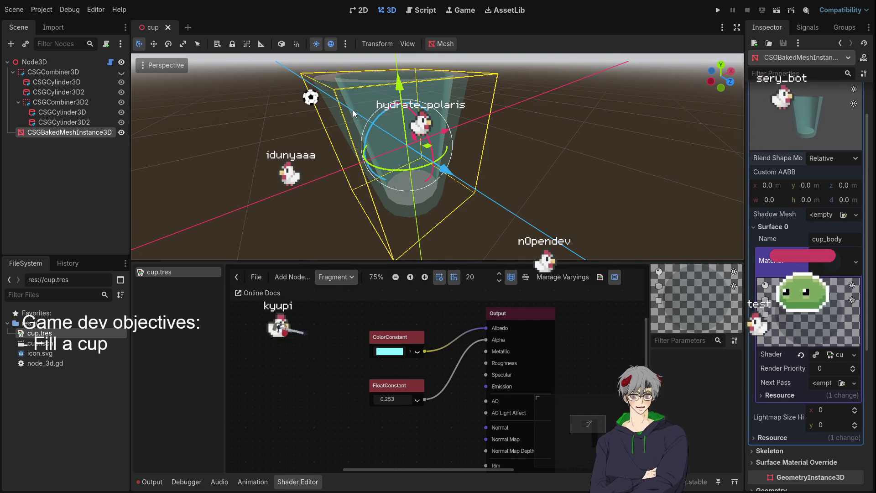
{"action": "mouse_move", "coordinate": [422, 88]}
{"action": "left_mouse_down"}
{"action": "mouse_move", "coordinate": [431, 139]}
{"action": "mouse_move", "coordinate": [404, 161]}
{"action": "mouse_move", "coordinate": [380, 135]}
{"action": "left_mouse_up"}
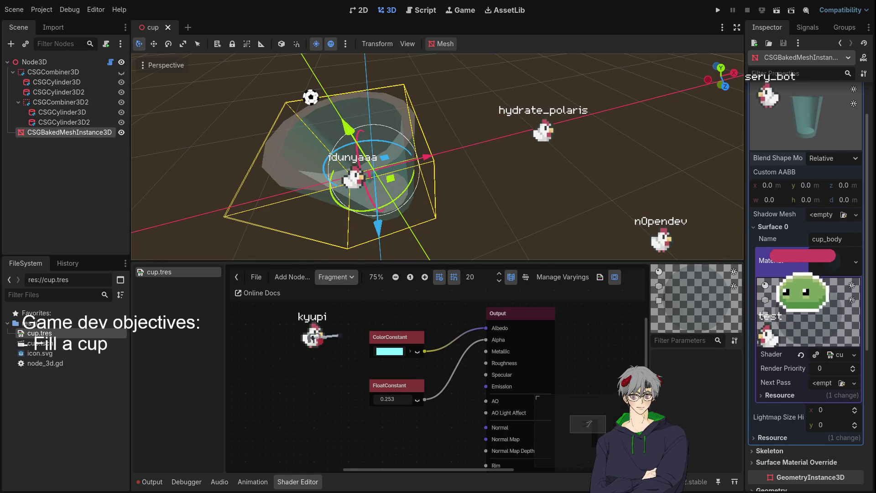
{"action": "mouse_move", "coordinate": [626, 188]}
{"action": "left_mouse_down"}
{"action": "mouse_move", "coordinate": [621, 194]}
{"action": "mouse_move", "coordinate": [631, 204]}
{"action": "left_mouse_up"}
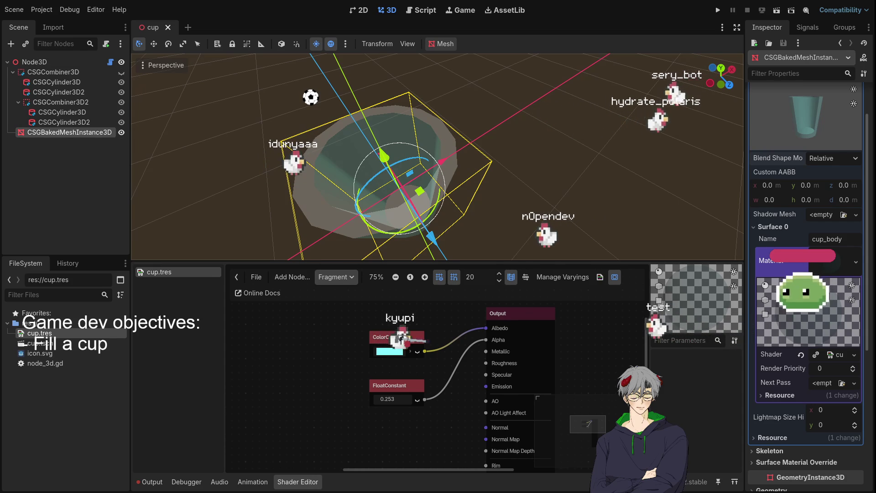
{"action": "mouse_move", "coordinate": [631, 204]}
{"action": "left_mouse_down"}
{"action": "mouse_move", "coordinate": [623, 160]}
{"action": "mouse_move", "coordinate": [569, 202]}
{"action": "left_mouse_up"}
{"action": "scroll", "coordinate": [566, 201], "scroll_direction": "up", "scroll_amount": 4}
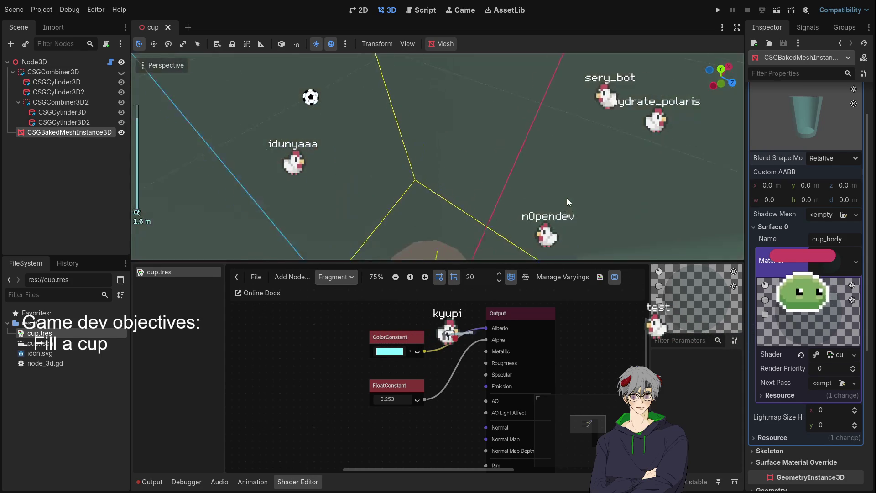
{"action": "scroll", "coordinate": [546, 157], "scroll_direction": "down", "scroll_amount": 2}
{"action": "mouse_move", "coordinate": [545, 156]}
{"action": "left_mouse_down"}
{"action": "mouse_move", "coordinate": [546, 144]}
{"action": "mouse_move", "coordinate": [572, 164]}
{"action": "mouse_move", "coordinate": [545, 139]}
{"action": "mouse_move", "coordinate": [533, 154]}
{"action": "mouse_move", "coordinate": [525, 150]}
{"action": "left_mouse_up"}
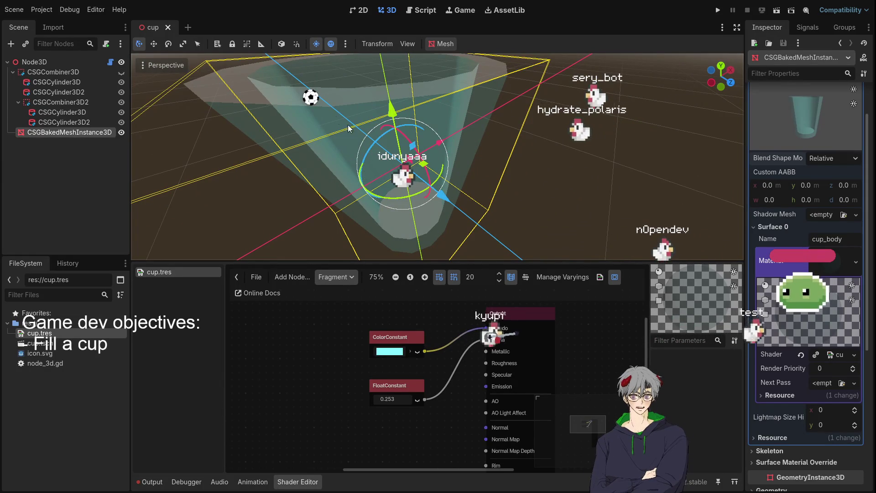
{"action": "scroll", "coordinate": [419, 123], "scroll_direction": "down", "scroll_amount": 3}
{"action": "scroll", "coordinate": [419, 124], "scroll_direction": "down", "scroll_amount": 3}
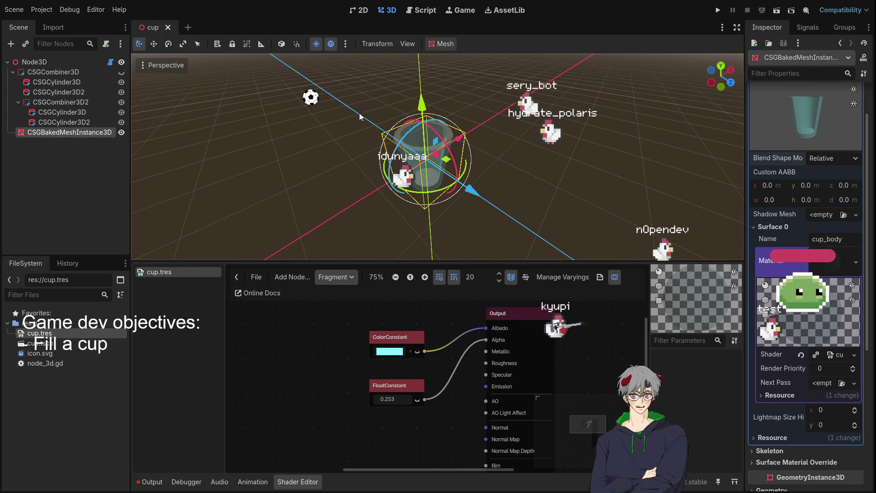
{"action": "mouse_move", "coordinate": [378, 130]}
{"action": "left_mouse_down"}
{"action": "mouse_move", "coordinate": [321, 97]}
{"action": "mouse_move", "coordinate": [278, 114]}
{"action": "mouse_move", "coordinate": [442, 136]}
{"action": "left_mouse_up"}
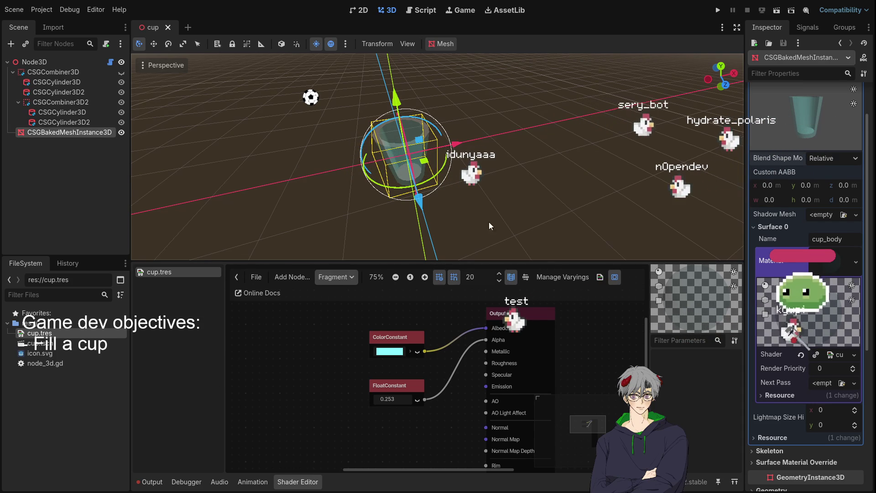
{"action": "scroll", "coordinate": [393, 152], "scroll_direction": "up", "scroll_amount": 6}
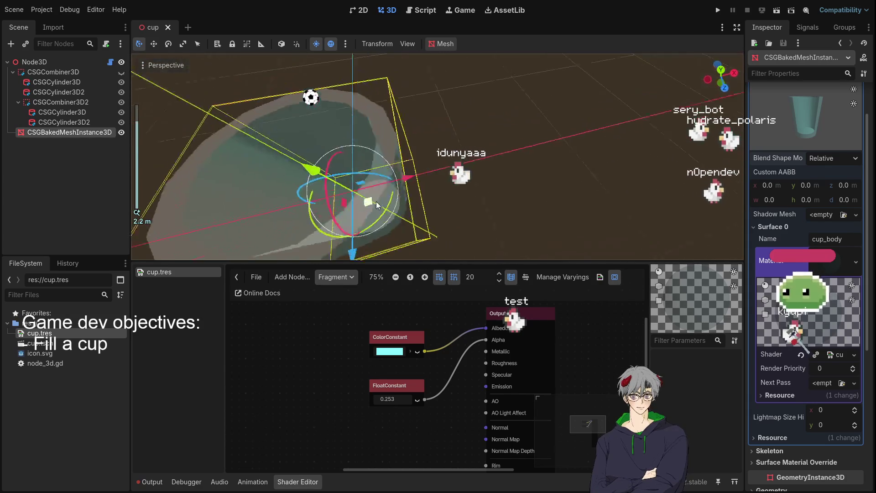
{"action": "mouse_move", "coordinate": [376, 201]}
{"action": "left_mouse_down"}
{"action": "mouse_move", "coordinate": [390, 133]}
{"action": "mouse_move", "coordinate": [410, 181]}
{"action": "left_mouse_up"}
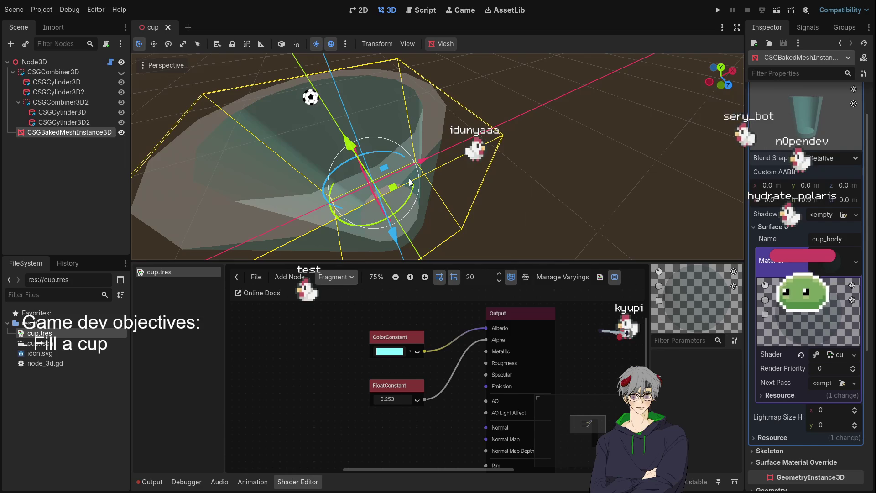
{"action": "scroll", "coordinate": [394, 168], "scroll_direction": "down", "scroll_amount": 6}
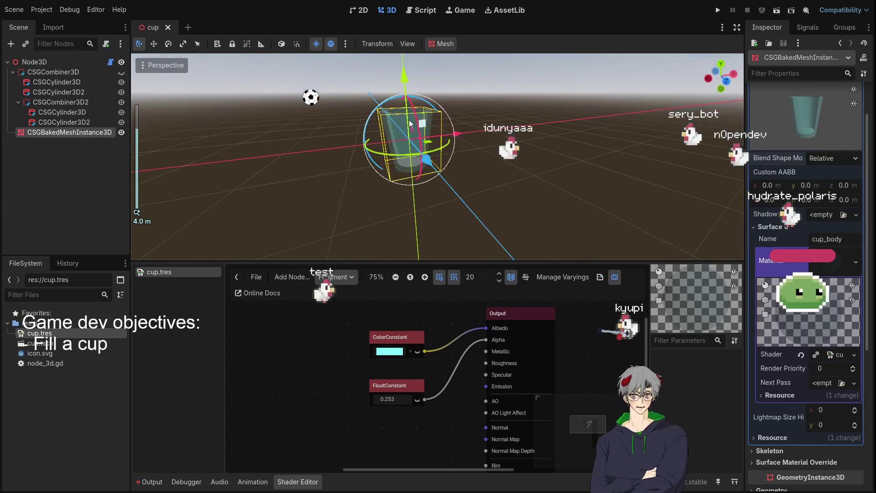
{"action": "mouse_move", "coordinate": [319, 177]}
{"action": "left_mouse_down"}
{"action": "mouse_move", "coordinate": [243, 144]}
{"action": "mouse_move", "coordinate": [410, 156]}
{"action": "left_mouse_up"}
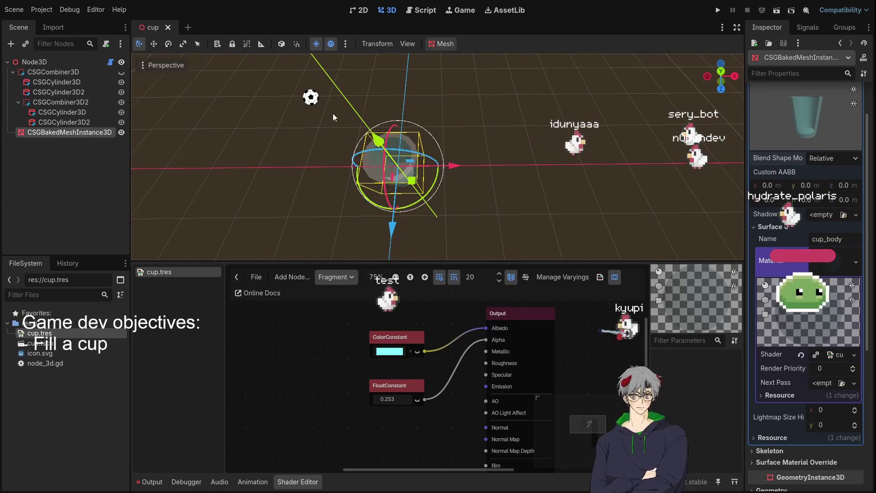
{"action": "mouse_move", "coordinate": [333, 113]}
{"action": "left_mouse_down"}
{"action": "mouse_move", "coordinate": [349, 98]}
{"action": "mouse_move", "coordinate": [343, 109]}
{"action": "left_mouse_up"}
{"action": "scroll", "coordinate": [335, 125], "scroll_direction": "up", "scroll_amount": 4}
{"action": "scroll", "coordinate": [297, 136], "scroll_direction": "down", "scroll_amount": 3}
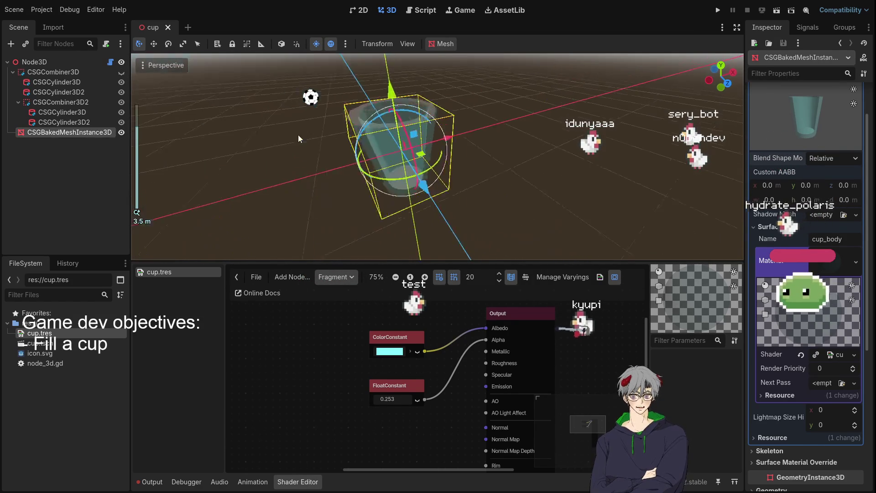
{"action": "mouse_move", "coordinate": [298, 137]}
{"action": "left_mouse_down"}
{"action": "mouse_move", "coordinate": [372, 185]}
{"action": "mouse_move", "coordinate": [442, 207]}
{"action": "mouse_move", "coordinate": [406, 117]}
{"action": "mouse_move", "coordinate": [442, 161]}
{"action": "left_mouse_up"}
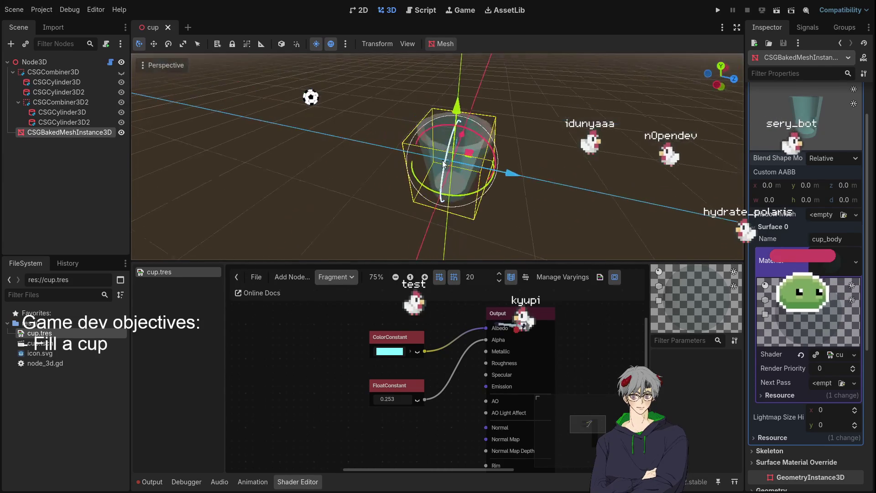
- Inspect the CSGCylinder3D cone's settings while orbiting to look down into the cup
{"action": "left_click", "coordinate": [74, 122]}
{"action": "left_click", "coordinate": [76, 111]}
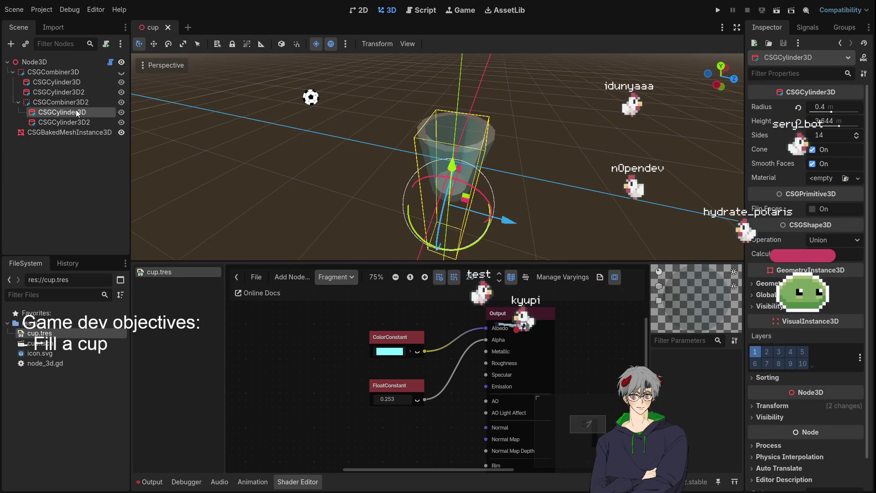
{"action": "scroll", "coordinate": [403, 173], "scroll_direction": "up", "scroll_amount": 5}
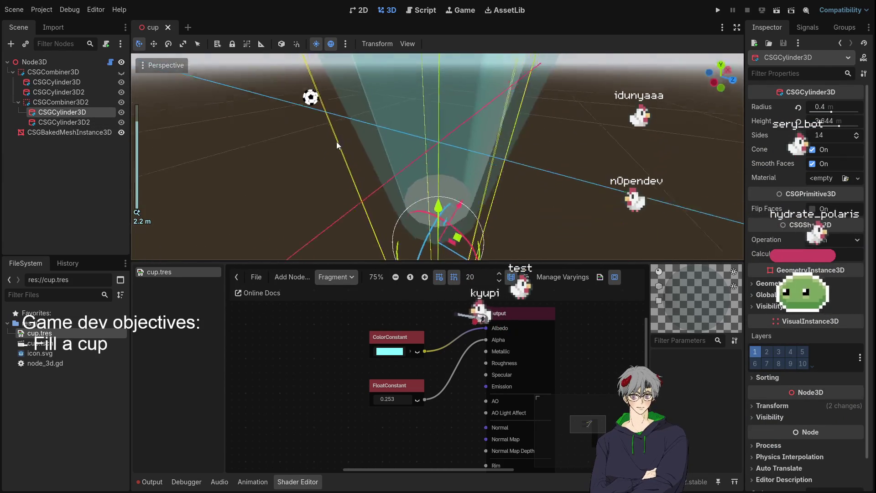
{"action": "left_click_drag", "start_coordinate": [337, 145], "coordinate": [324, 94]}
{"action": "mouse_move", "coordinate": [297, 85]}
{"action": "left_mouse_down"}
{"action": "mouse_move", "coordinate": [214, 125]}
{"action": "mouse_move", "coordinate": [244, 179]}
{"action": "mouse_move", "coordinate": [265, 150]}
{"action": "mouse_move", "coordinate": [334, 155]}
{"action": "mouse_move", "coordinate": [291, 185]}
{"action": "mouse_move", "coordinate": [245, 102]}
{"action": "mouse_move", "coordinate": [275, 128]}
{"action": "left_mouse_up"}
{"action": "scroll", "coordinate": [265, 149], "scroll_direction": "down", "scroll_amount": 5}
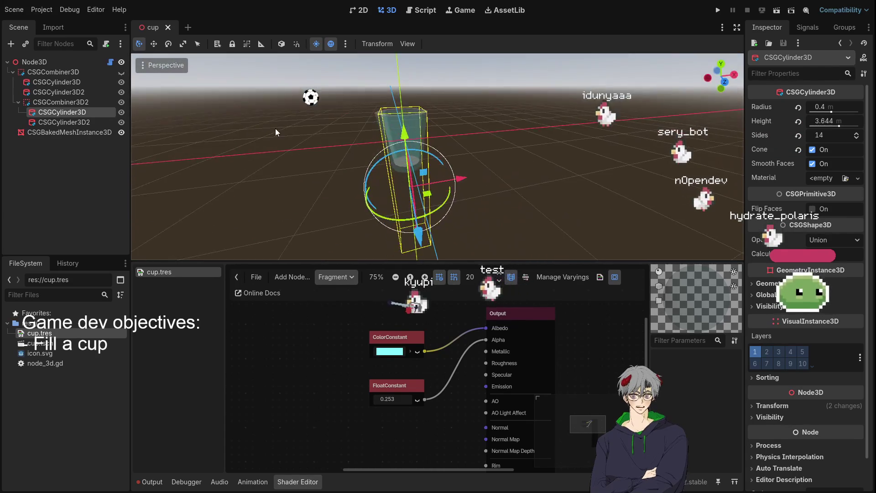
{"action": "scroll", "coordinate": [276, 125], "scroll_direction": "up", "scroll_amount": 3}
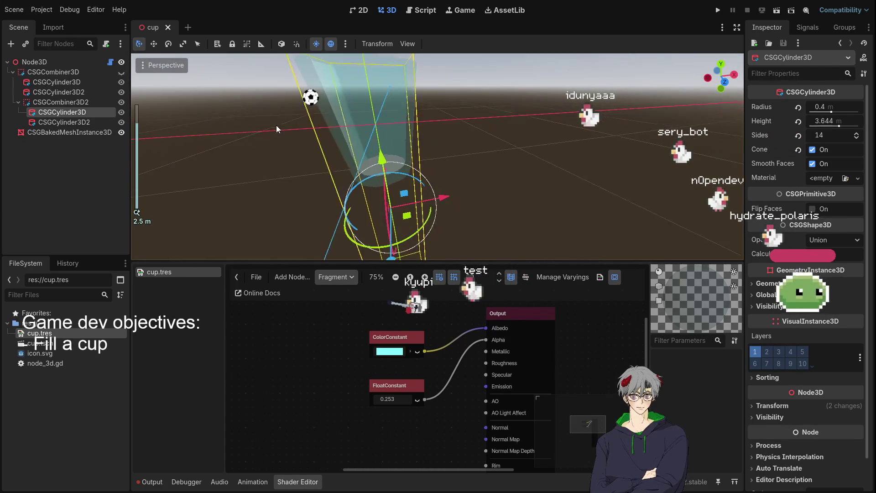
- Review the CSGCylinder3D2 intersection cylinder and CSGCombiner3D2 subtraction combiner settings
{"action": "left_click", "coordinate": [74, 123]}
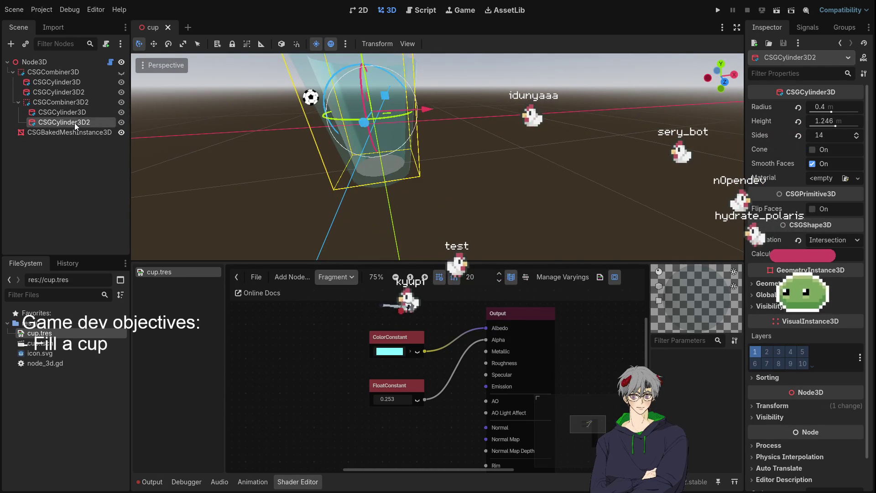
{"action": "left_click", "coordinate": [78, 103]}
{"action": "left_click_drag", "start_coordinate": [350, 132], "coordinate": [358, 187]}
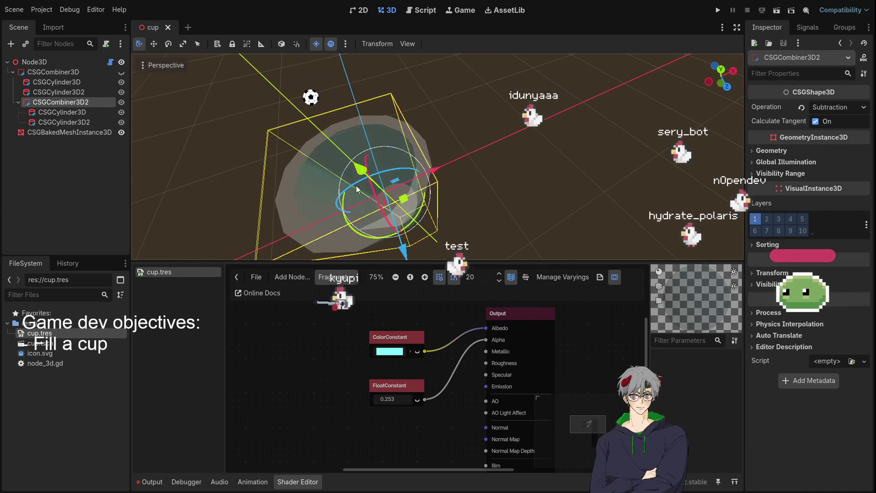
{"action": "left_click", "coordinate": [87, 123]}
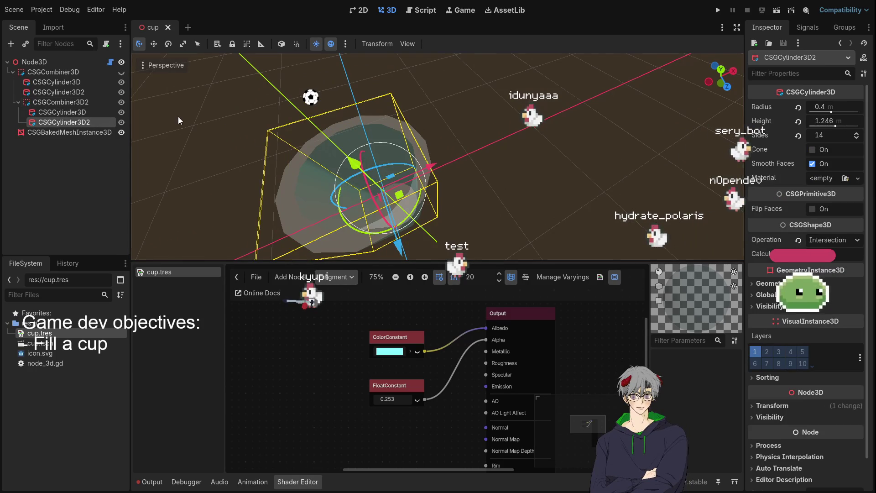
{"action": "left_click_drag", "start_coordinate": [178, 116], "coordinate": [339, 105]}
- Return to the CSGCylinder3D cone (radius 0.4, height 3.644) and orbit around it
{"action": "left_click", "coordinate": [57, 111]}
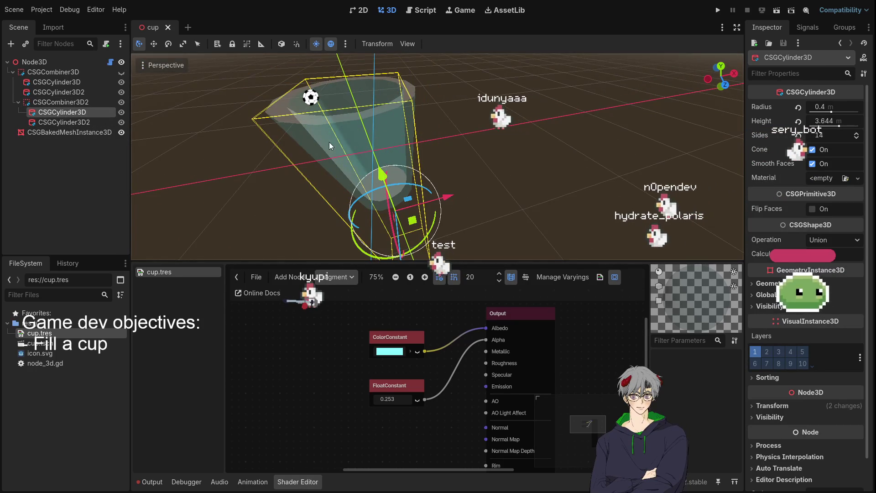
{"action": "left_click_drag", "start_coordinate": [329, 141], "coordinate": [313, 161]}
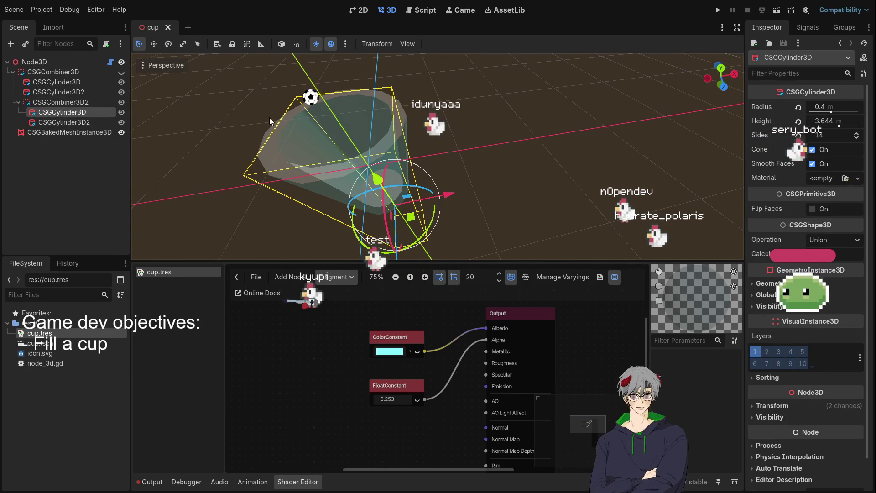
{"action": "mouse_move", "coordinate": [270, 121]}
{"action": "left_mouse_down"}
{"action": "mouse_move", "coordinate": [258, 127]}
{"action": "mouse_move", "coordinate": [268, 89]}
{"action": "mouse_move", "coordinate": [262, 107]}
{"action": "left_mouse_up"}
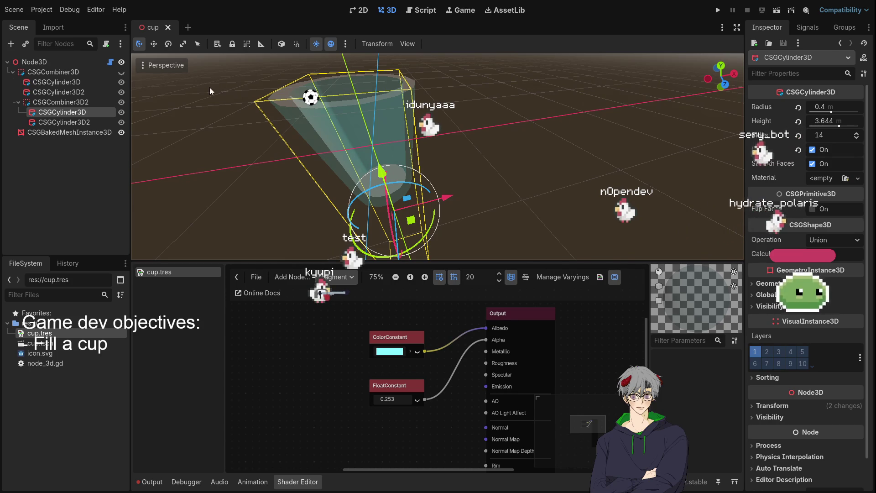
{"action": "mouse_move", "coordinate": [209, 87]}
{"action": "left_mouse_down"}
{"action": "mouse_move", "coordinate": [240, 149]}
{"action": "mouse_move", "coordinate": [247, 97]}
{"action": "mouse_move", "coordinate": [231, 75]}
{"action": "mouse_move", "coordinate": [219, 76]}
{"action": "mouse_move", "coordinate": [218, 231]}
{"action": "mouse_move", "coordinate": [210, 70]}
{"action": "mouse_move", "coordinate": [174, 60]}
{"action": "left_mouse_up"}
{"action": "mouse_move", "coordinate": [196, 91]}
{"action": "left_mouse_down"}
{"action": "mouse_move", "coordinate": [268, 116]}
{"action": "mouse_move", "coordinate": [302, 149]}
{"action": "mouse_move", "coordinate": [336, 159]}
{"action": "mouse_move", "coordinate": [323, 119]}
{"action": "mouse_move", "coordinate": [280, 80]}
{"action": "mouse_move", "coordinate": [255, 92]}
{"action": "mouse_move", "coordinate": [276, 58]}
{"action": "mouse_move", "coordinate": [276, 89]}
{"action": "mouse_move", "coordinate": [257, 56]}
{"action": "mouse_move", "coordinate": [240, 105]}
{"action": "mouse_move", "coordinate": [328, 104]}
{"action": "mouse_move", "coordinate": [300, 87]}
{"action": "left_mouse_up"}
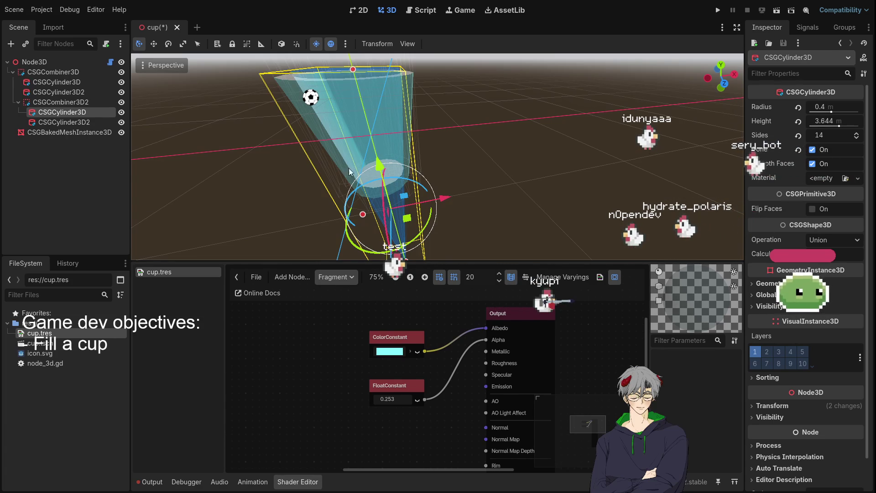
{"action": "mouse_move", "coordinate": [349, 169]}
{"action": "left_mouse_down"}
{"action": "mouse_move", "coordinate": [351, 158]}
{"action": "mouse_move", "coordinate": [387, 185]}
{"action": "mouse_move", "coordinate": [399, 168]}
{"action": "mouse_move", "coordinate": [350, 118]}
{"action": "mouse_move", "coordinate": [353, 86]}
{"action": "mouse_move", "coordinate": [327, 107]}
{"action": "mouse_move", "coordinate": [347, 153]}
{"action": "mouse_move", "coordinate": [332, 138]}
{"action": "mouse_move", "coordinate": [349, 89]}
{"action": "mouse_move", "coordinate": [399, 157]}
{"action": "left_mouse_up"}
- Check the CSGCombiner3D2 combiner's settings and orbit to view the cup from above
{"action": "left_click", "coordinate": [83, 100]}
{"action": "scroll", "coordinate": [374, 116], "scroll_direction": "up", "scroll_amount": 3}
{"action": "scroll", "coordinate": [399, 158], "scroll_direction": "down", "scroll_amount": 3}
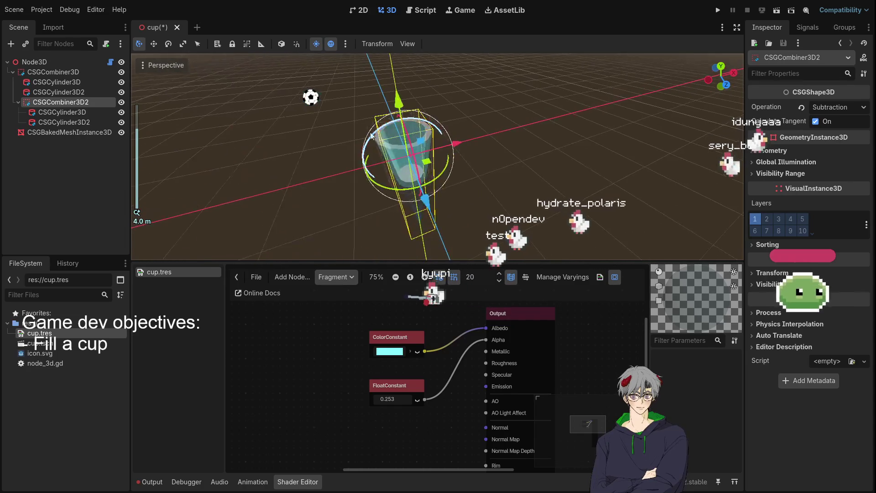
{"action": "scroll", "coordinate": [409, 123], "scroll_direction": "up", "scroll_amount": 3}
{"action": "mouse_move", "coordinate": [409, 123]}
{"action": "left_mouse_down"}
{"action": "mouse_move", "coordinate": [338, 97]}
{"action": "mouse_move", "coordinate": [363, 143]}
{"action": "mouse_move", "coordinate": [337, 139]}
{"action": "left_mouse_up"}
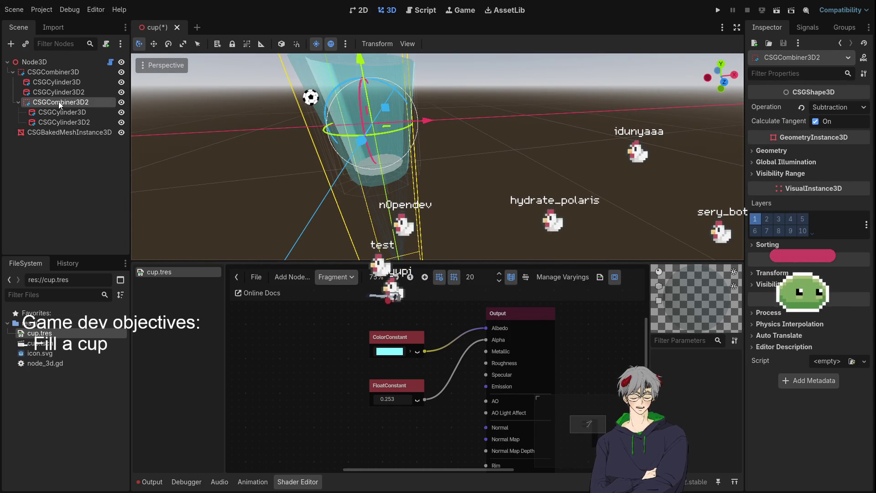
{"action": "mouse_move", "coordinate": [240, 92]}
{"action": "left_mouse_down"}
{"action": "mouse_move", "coordinate": [286, 124]}
{"action": "mouse_move", "coordinate": [297, 147]}
{"action": "mouse_move", "coordinate": [257, 100]}
{"action": "left_mouse_up"}
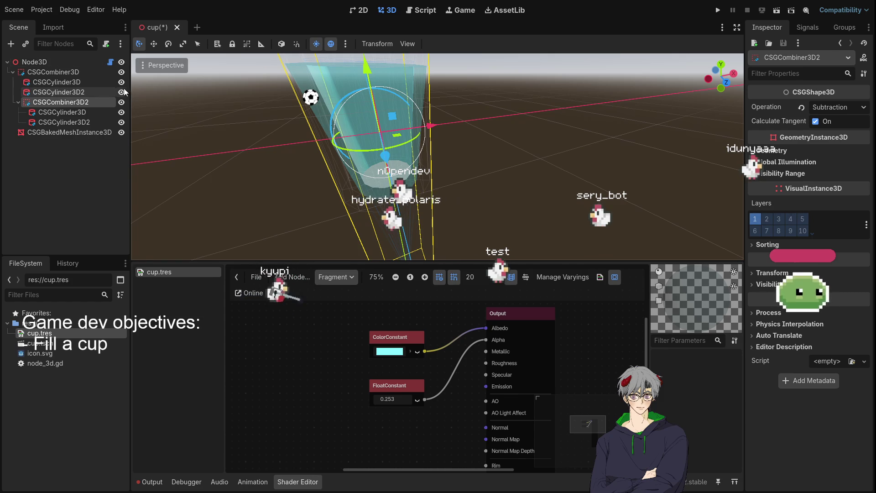
- Hide the CSGCombiner3D shapes and select the baked cup mesh to show its cup_body surface
{"action": "left_click", "coordinate": [124, 62]}
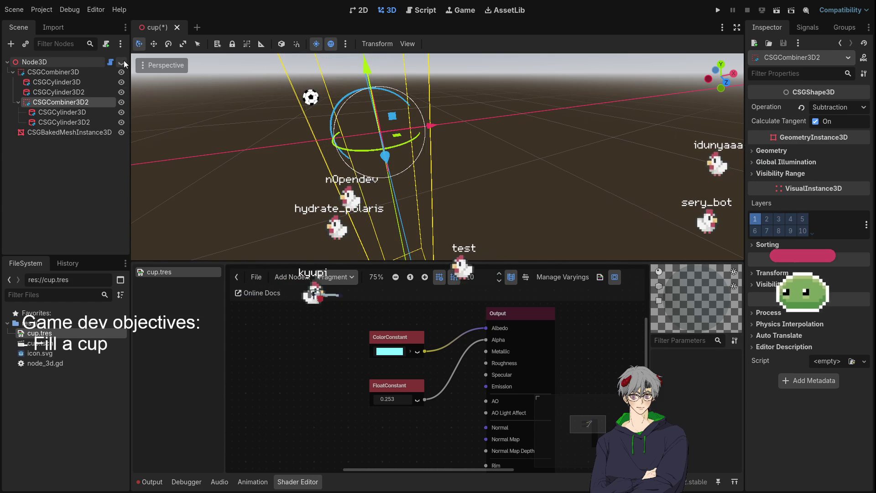
{"action": "left_click", "coordinate": [125, 61]}
{"action": "left_click", "coordinate": [121, 72]}
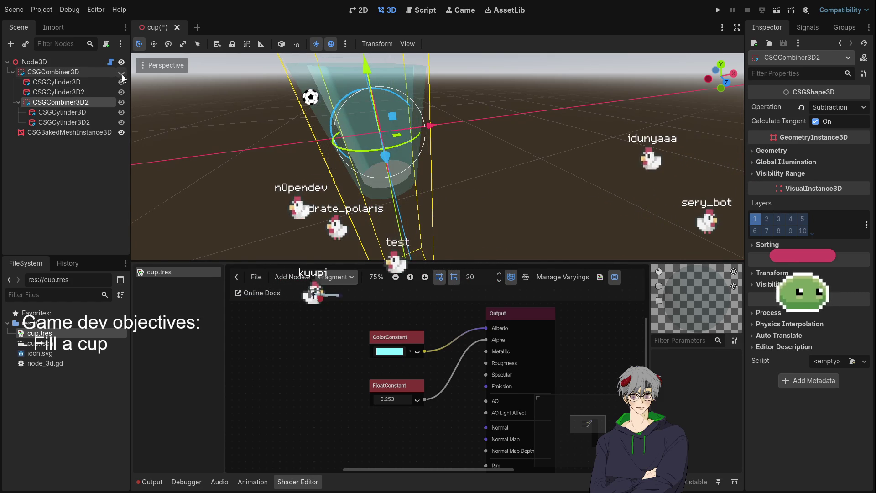
{"action": "mouse_move", "coordinate": [319, 146]}
{"action": "left_mouse_down"}
{"action": "mouse_move", "coordinate": [347, 141]}
{"action": "mouse_move", "coordinate": [93, 123]}
{"action": "left_mouse_up"}
{"action": "left_click", "coordinate": [82, 136]}
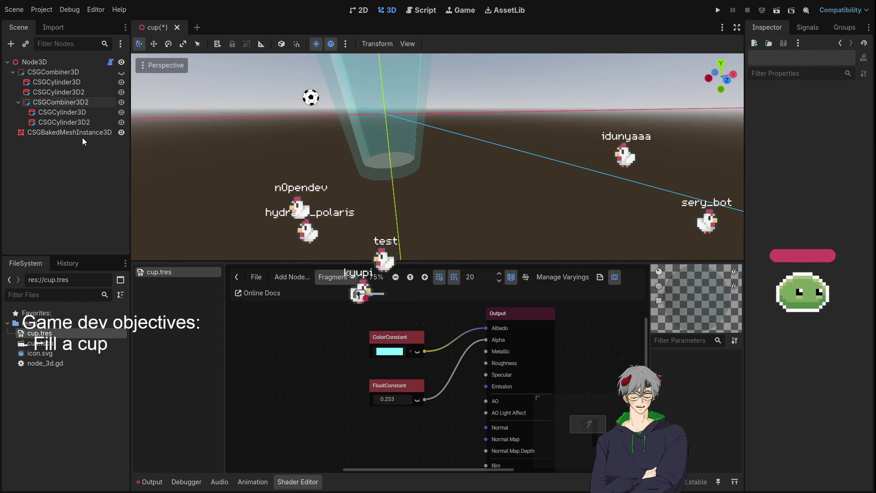
{"action": "left_click_drag", "start_coordinate": [359, 161], "coordinate": [431, 185]}
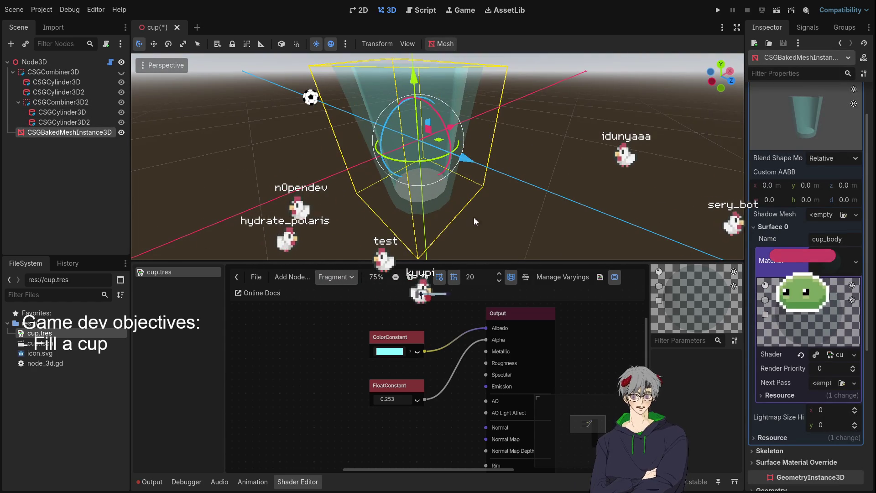
- Orbit around the cup, inspect the two outer cylinders, and select the inner subtraction combiner
{"action": "left_click_drag", "start_coordinate": [474, 217], "coordinate": [462, 255]}
{"action": "mouse_move", "coordinate": [430, 228]}
{"action": "left_mouse_down"}
{"action": "mouse_move", "coordinate": [453, 239]}
{"action": "mouse_move", "coordinate": [448, 210]}
{"action": "mouse_move", "coordinate": [398, 196]}
{"action": "mouse_move", "coordinate": [389, 205]}
{"action": "mouse_move", "coordinate": [420, 198]}
{"action": "mouse_move", "coordinate": [440, 217]}
{"action": "mouse_move", "coordinate": [406, 221]}
{"action": "mouse_move", "coordinate": [455, 227]}
{"action": "mouse_move", "coordinate": [436, 255]}
{"action": "mouse_move", "coordinate": [411, 219]}
{"action": "mouse_move", "coordinate": [374, 191]}
{"action": "mouse_move", "coordinate": [320, 173]}
{"action": "left_mouse_up"}
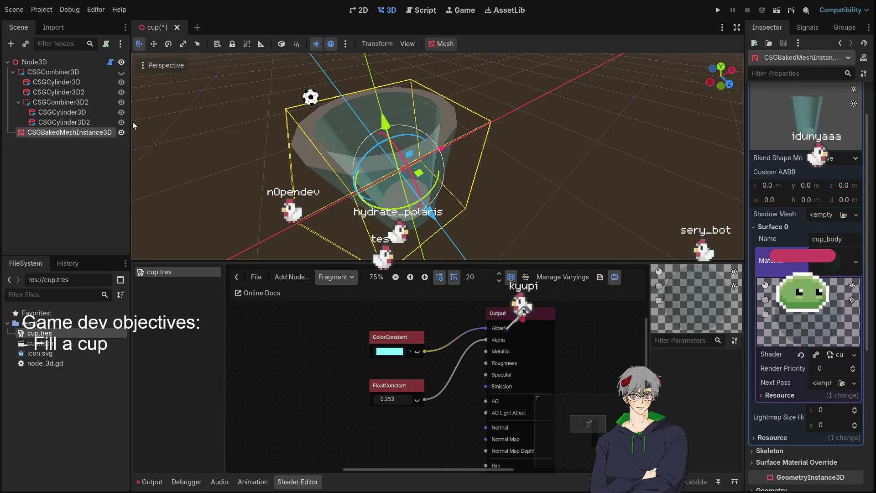
{"action": "left_click_drag", "start_coordinate": [299, 117], "coordinate": [305, 146]}
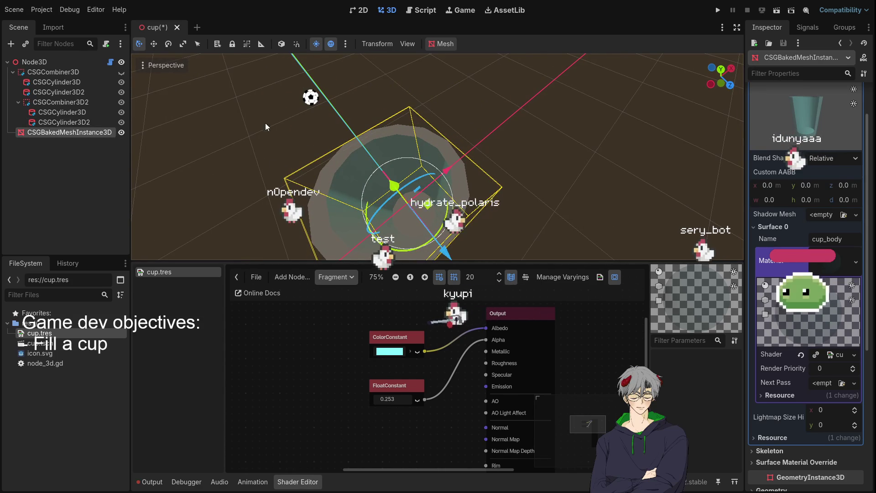
{"action": "left_click", "coordinate": [51, 84]}
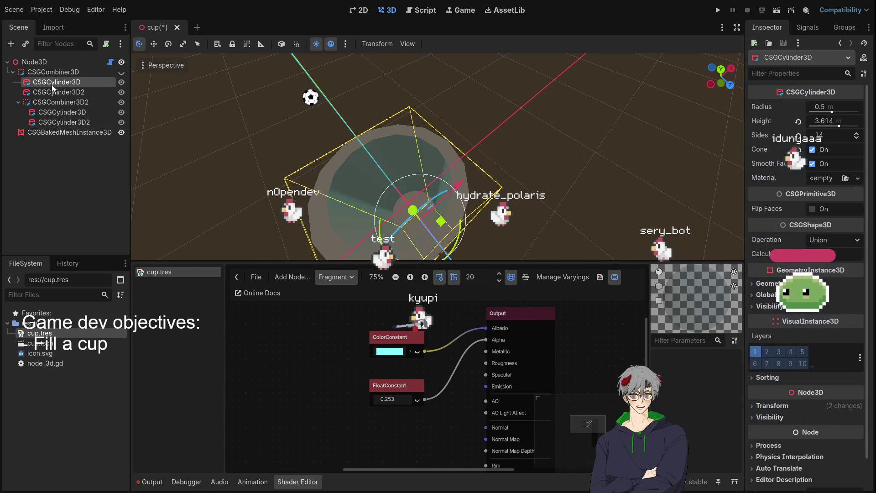
{"action": "left_click_drag", "start_coordinate": [237, 105], "coordinate": [273, 82]}
{"action": "left_click", "coordinate": [54, 93]}
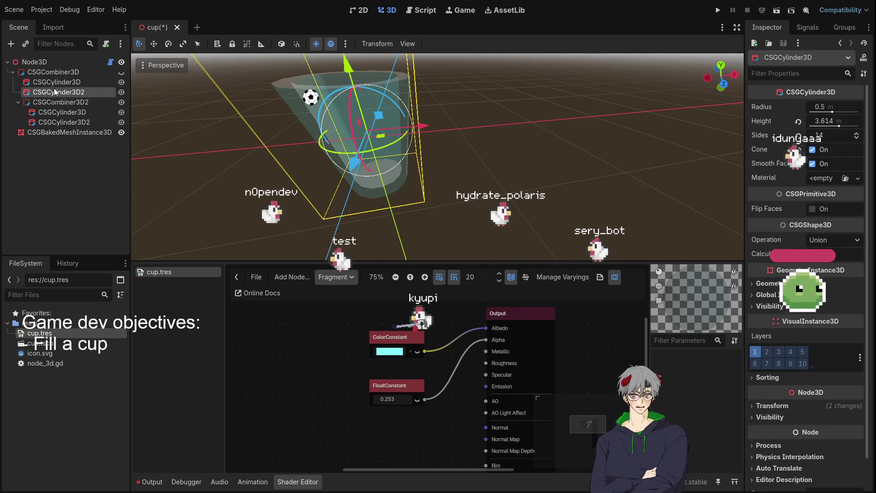
{"action": "left_click", "coordinate": [54, 102]}
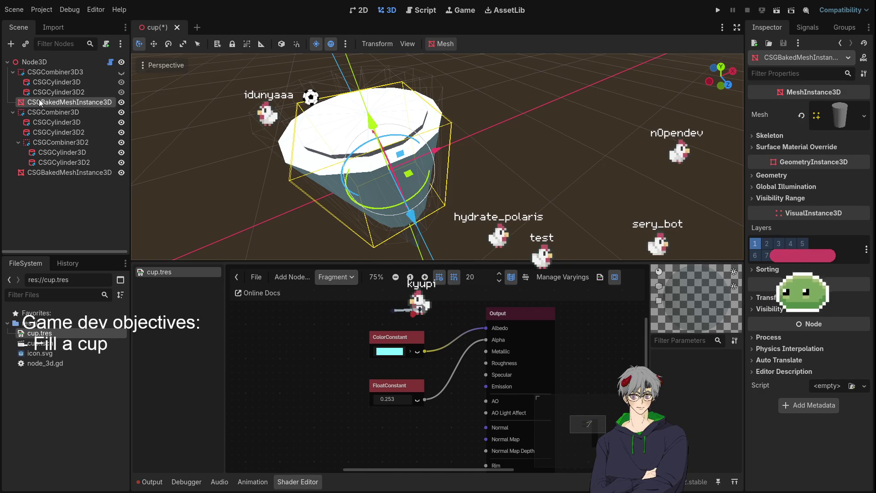
- Move the solid baked mesh to the end of the scene and name it CupCollision
{"action": "mouse_move", "coordinate": [31, 106]}
{"action": "left_mouse_down"}
{"action": "mouse_move", "coordinate": [41, 184]}
{"action": "mouse_move", "coordinate": [77, 184]}
{"action": "left_mouse_up"}
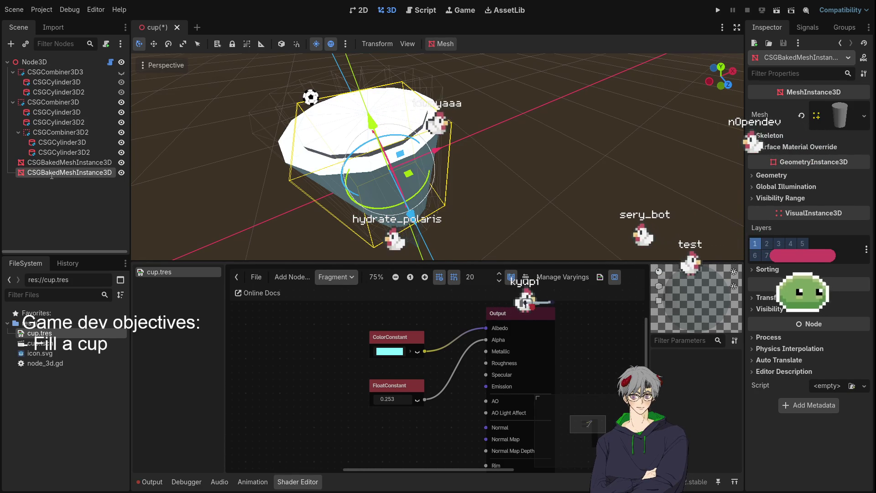
{"action": "type", "text": "CupCollision"}
{"action": "key", "text": "Return"}
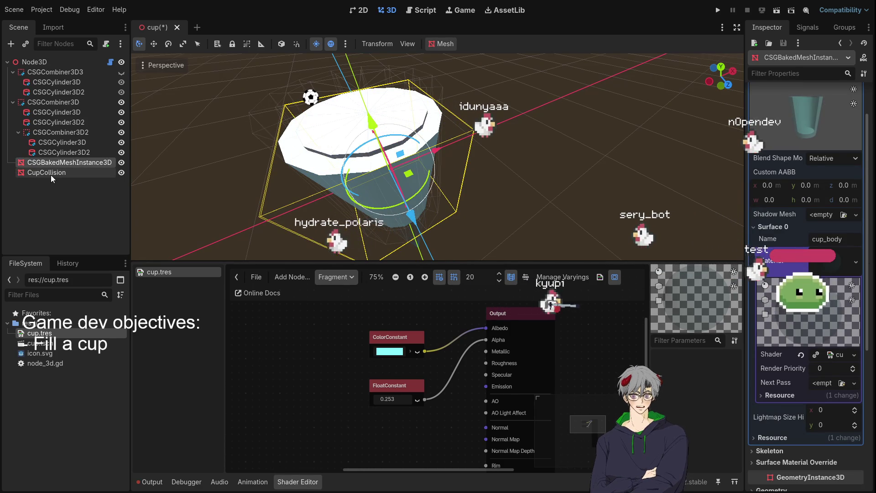
- Rename the cup_body baked mesh to CupBody
{"action": "double_click", "coordinate": [50, 174]}
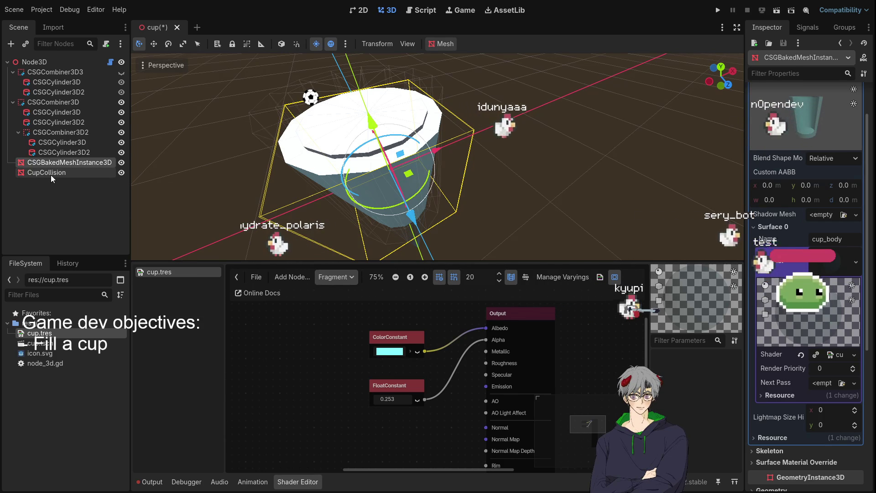
{"action": "key", "text": "F2"}
{"action": "type", "text": "CupBody"}
{"action": "key", "text": "Return"}
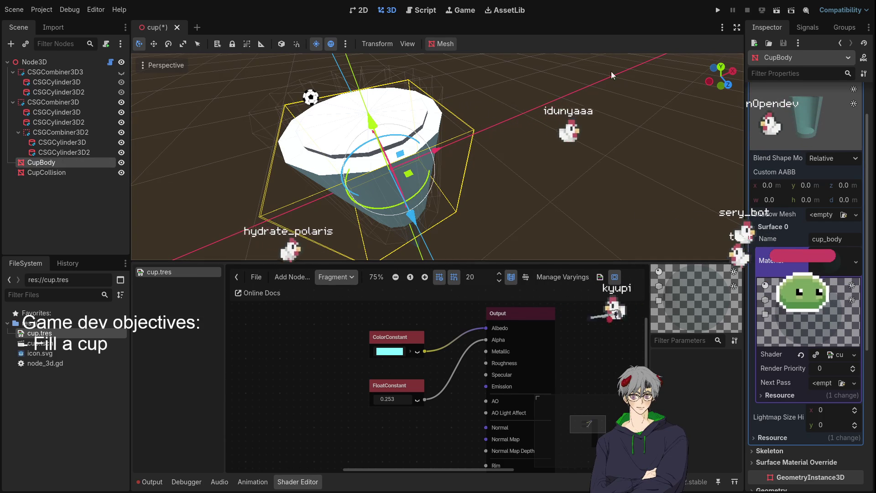
- Toggle CupCollision's visibility repeatedly to compare the solid and open cups, leaving it shown
{"action": "left_click", "coordinate": [51, 175]}
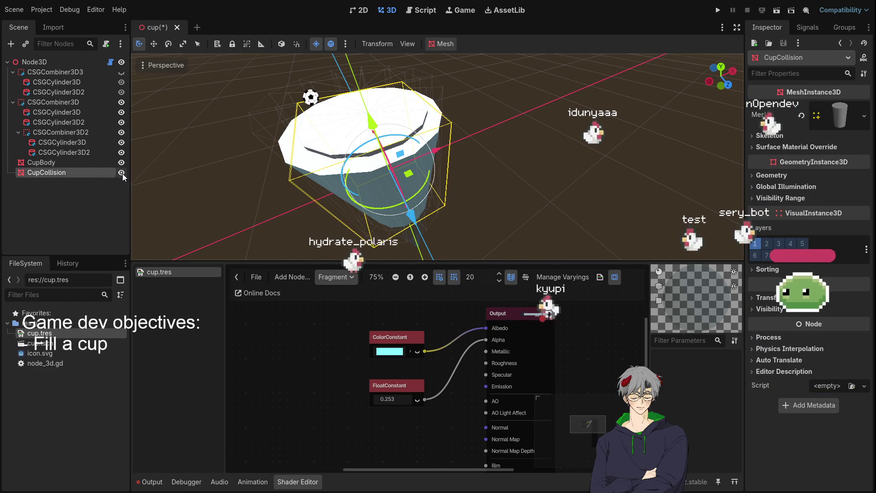
{"action": "left_click", "coordinate": [121, 172]}
{"action": "left_click", "coordinate": [121, 172]}
{"action": "double_click", "coordinate": [121, 172]}
{"action": "left_click", "coordinate": [121, 172]}
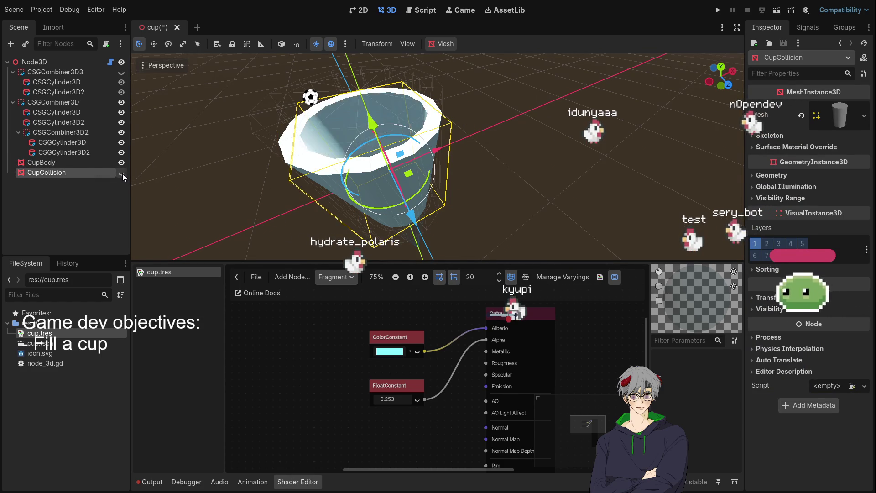
{"action": "left_click", "coordinate": [122, 174]}
{"action": "left_click", "coordinate": [123, 173]}
{"action": "left_click", "coordinate": [122, 173]}
{"action": "left_click", "coordinate": [122, 173]}
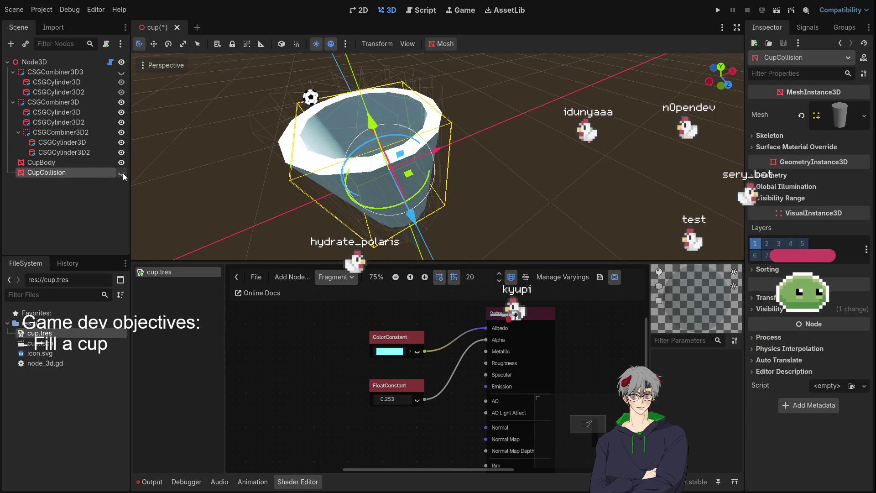
{"action": "left_click", "coordinate": [122, 173]}
{"action": "left_click", "coordinate": [122, 174]}
{"action": "left_click", "coordinate": [122, 173]}
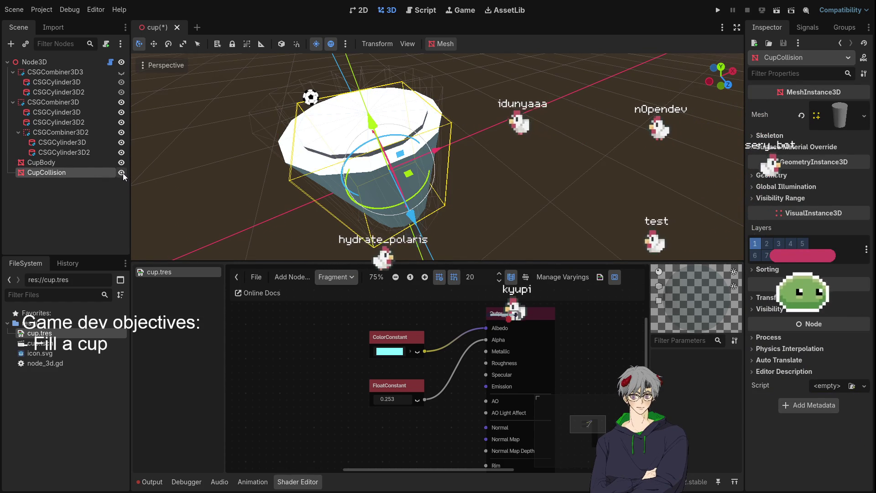
{"action": "left_click", "coordinate": [122, 174]}
{"action": "left_click", "coordinate": [122, 173]}
{"action": "left_click", "coordinate": [122, 173]}
{"action": "left_click", "coordinate": [122, 174]}
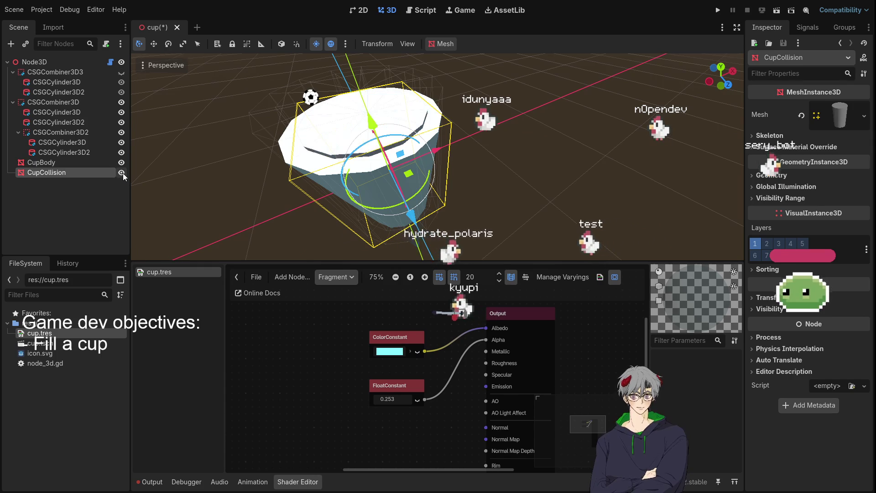
{"action": "left_click", "coordinate": [123, 173]}
{"action": "left_click", "coordinate": [123, 174]}
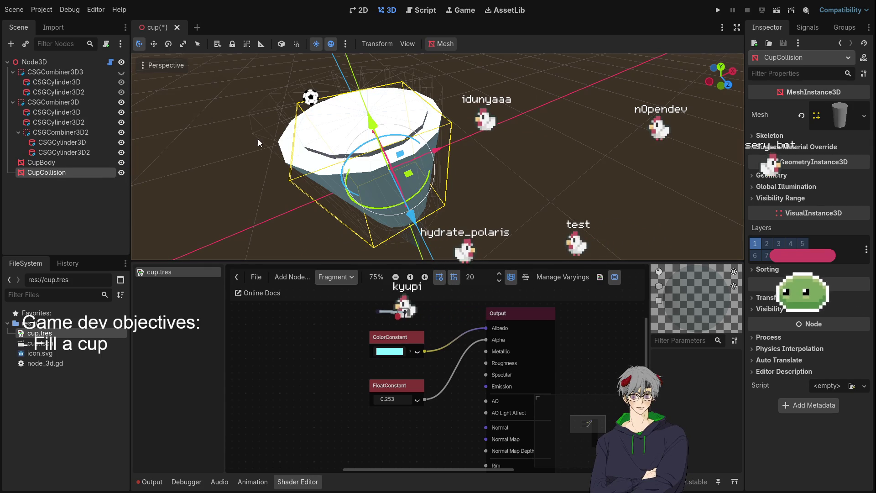
- Hide CupCollision and orbit around CupBody to view the open cup from the side and above
{"action": "left_click", "coordinate": [53, 167]}
{"action": "left_click", "coordinate": [87, 175]}
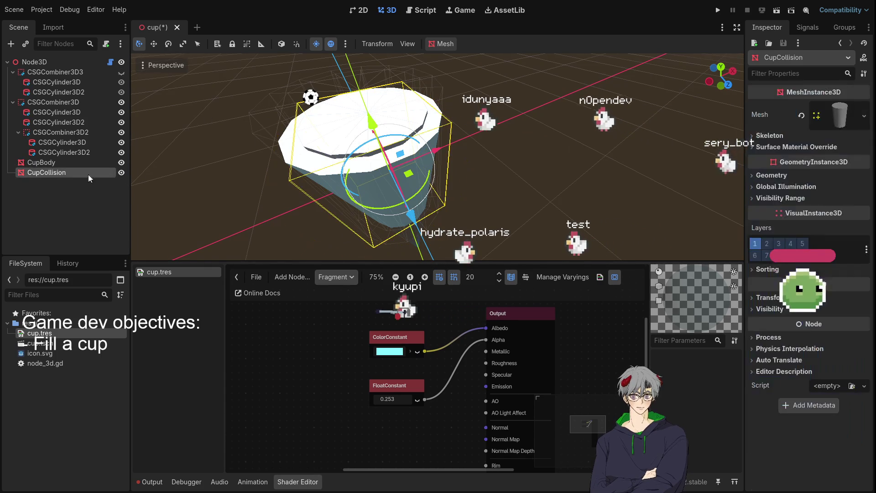
{"action": "left_click", "coordinate": [123, 173]}
{"action": "mouse_move", "coordinate": [274, 151]}
{"action": "left_mouse_down"}
{"action": "mouse_move", "coordinate": [318, 139]}
{"action": "mouse_move", "coordinate": [305, 138]}
{"action": "left_mouse_up"}
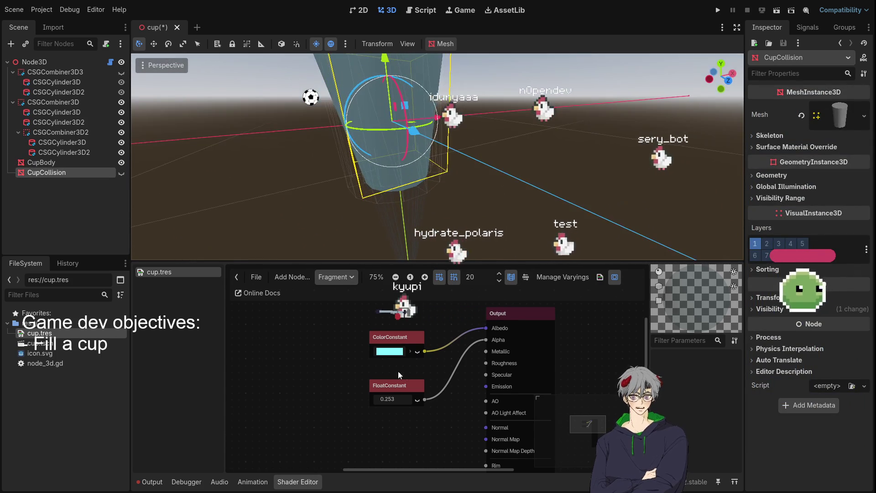
{"action": "left_click", "coordinate": [46, 164]}
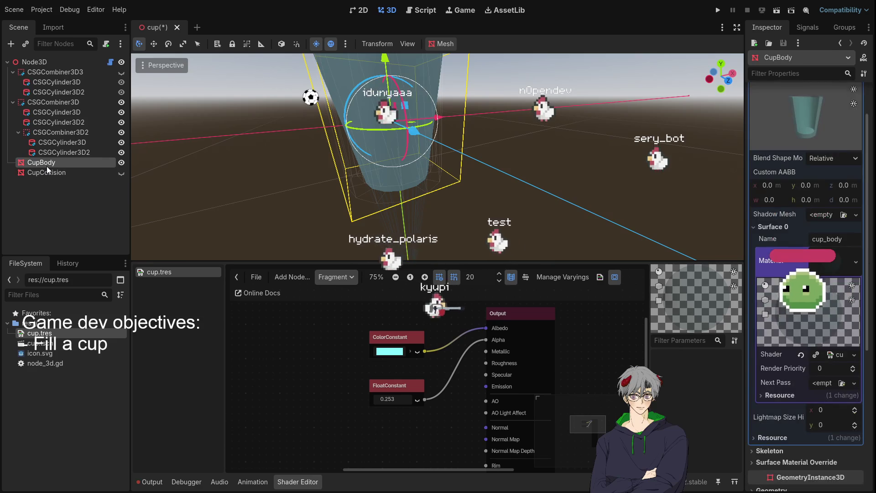
{"action": "left_click_drag", "start_coordinate": [302, 225], "coordinate": [326, 258]}
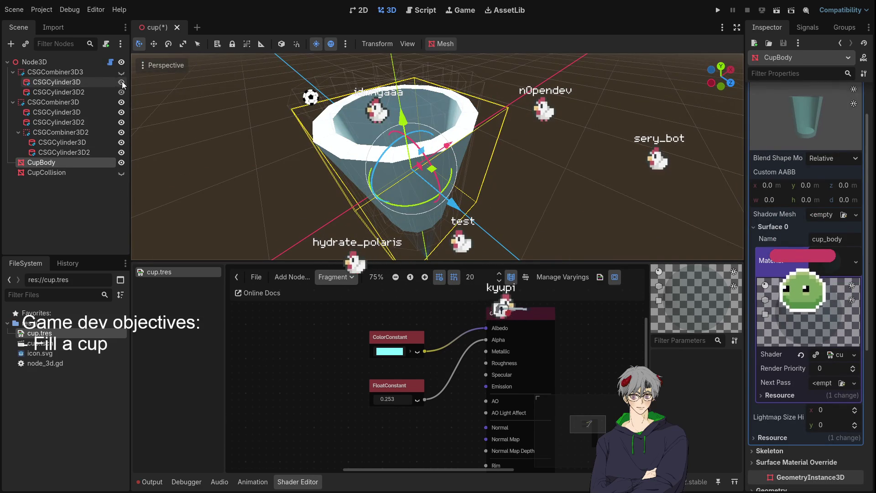
- Hide the CSGCombiner3D shape and make CupCollision visible again inside CupBody
{"action": "left_click", "coordinate": [121, 102]}
{"action": "left_click_drag", "start_coordinate": [228, 150], "coordinate": [248, 126]}
{"action": "left_click", "coordinate": [46, 173]}
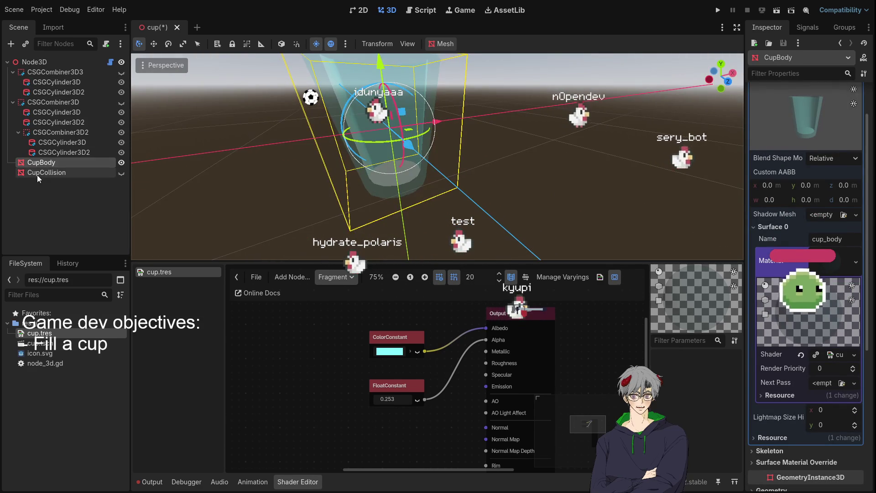
{"action": "left_click", "coordinate": [62, 164]}
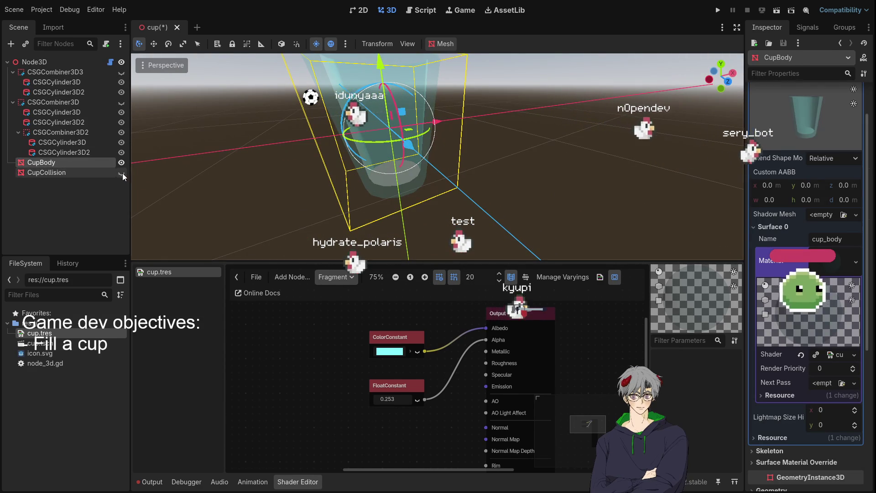
{"action": "left_click", "coordinate": [122, 173]}
{"action": "mouse_move", "coordinate": [283, 196]}
{"action": "left_mouse_down"}
{"action": "mouse_move", "coordinate": [295, 207]}
{"action": "mouse_move", "coordinate": [276, 171]}
{"action": "mouse_move", "coordinate": [243, 177]}
{"action": "mouse_move", "coordinate": [253, 179]}
{"action": "left_mouse_up"}
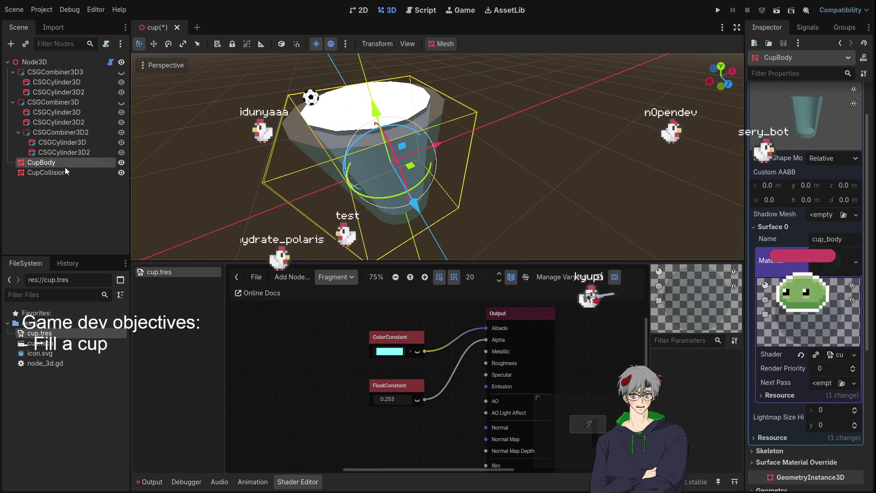
{"action": "left_click", "coordinate": [65, 86]}
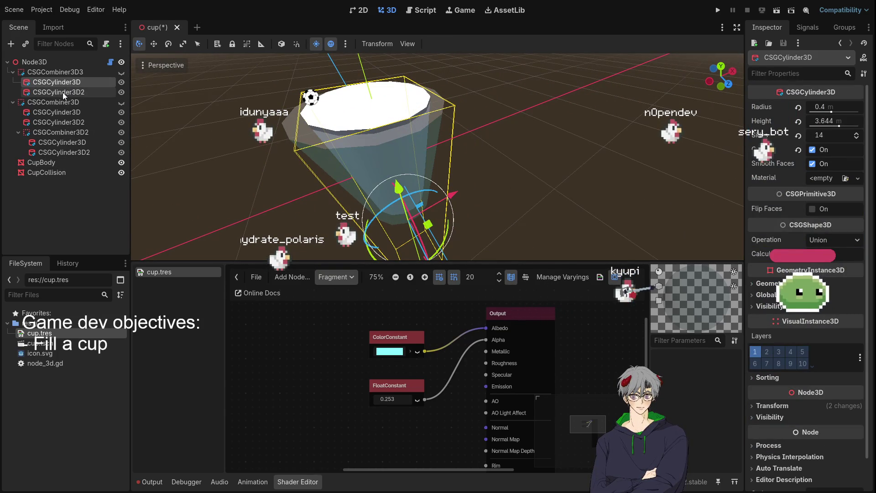
- Select the new combiner's CSGCylinder3D2 and view the 1.246 m intersecting liquid cylinder side-on
{"action": "mouse_move", "coordinate": [348, 84]}
{"action": "left_mouse_down"}
{"action": "mouse_move", "coordinate": [272, 145]}
{"action": "mouse_move", "coordinate": [369, 117]}
{"action": "mouse_move", "coordinate": [421, 117]}
{"action": "mouse_move", "coordinate": [359, 131]}
{"action": "mouse_move", "coordinate": [323, 124]}
{"action": "mouse_move", "coordinate": [335, 106]}
{"action": "mouse_move", "coordinate": [336, 55]}
{"action": "left_mouse_up"}
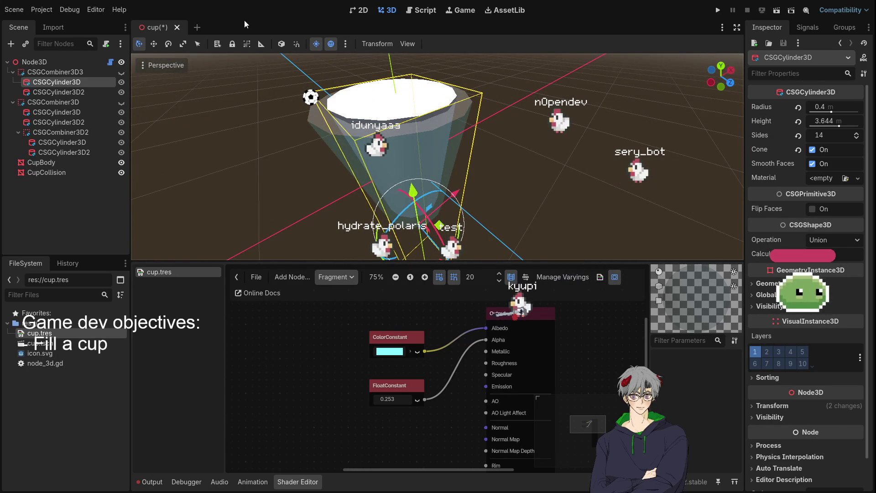
{"action": "mouse_move", "coordinate": [223, 67]}
{"action": "left_mouse_down"}
{"action": "mouse_move", "coordinate": [237, 73]}
{"action": "mouse_move", "coordinate": [223, 68]}
{"action": "mouse_move", "coordinate": [241, 124]}
{"action": "mouse_move", "coordinate": [357, 141]}
{"action": "left_mouse_up"}
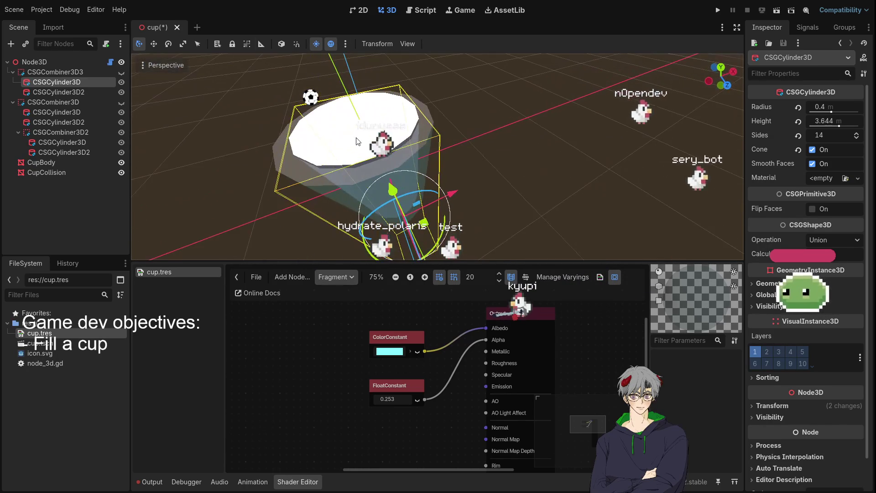
{"action": "left_click", "coordinate": [83, 92]}
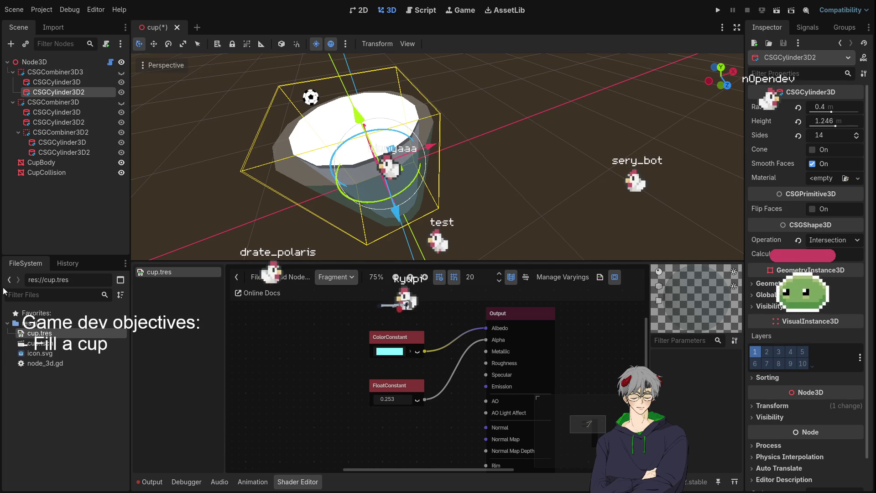
{"action": "mouse_move", "coordinate": [383, 188]}
{"action": "left_mouse_down"}
{"action": "mouse_move", "coordinate": [458, 149]}
{"action": "mouse_move", "coordinate": [430, 165]}
{"action": "mouse_move", "coordinate": [322, 169]}
{"action": "left_mouse_up"}
{"action": "scroll", "coordinate": [326, 164], "scroll_direction": "down", "scroll_amount": 5}
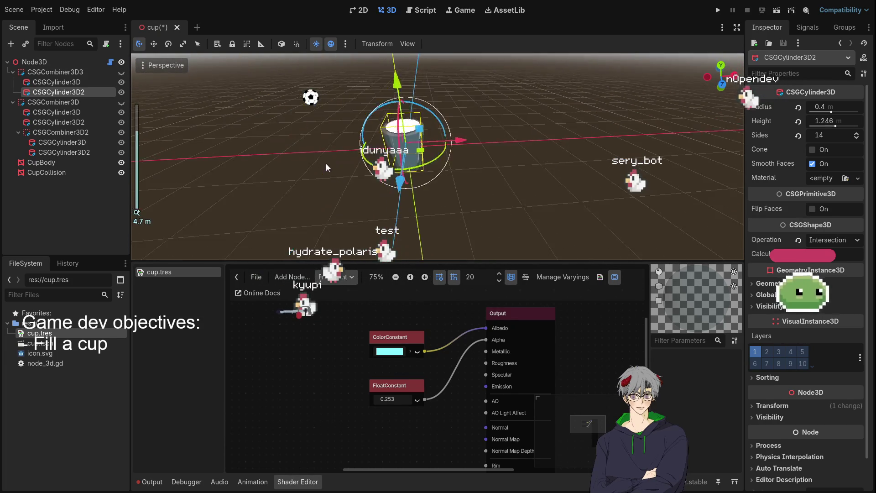
{"action": "mouse_move", "coordinate": [381, 193]}
{"action": "left_mouse_down"}
{"action": "mouse_move", "coordinate": [281, 160]}
{"action": "mouse_move", "coordinate": [274, 194]}
{"action": "left_mouse_up"}
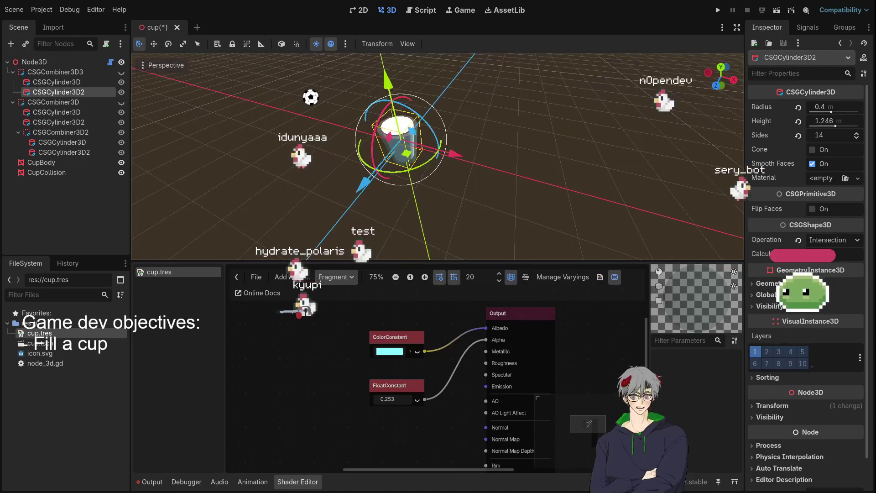
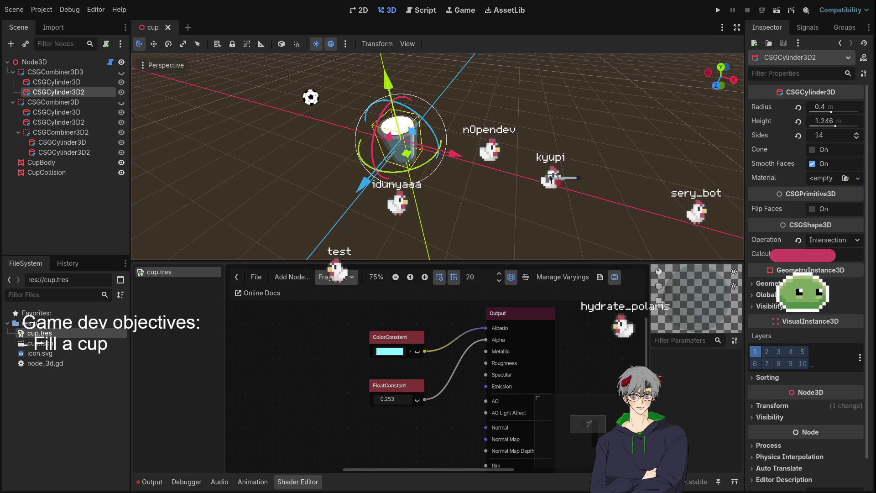
- Frame the cup in the viewport and show the res:// listing with addons, cup.tres and cup.tscn
{"action": "scroll", "coordinate": [431, 200], "scroll_direction": "up", "scroll_amount": 6}
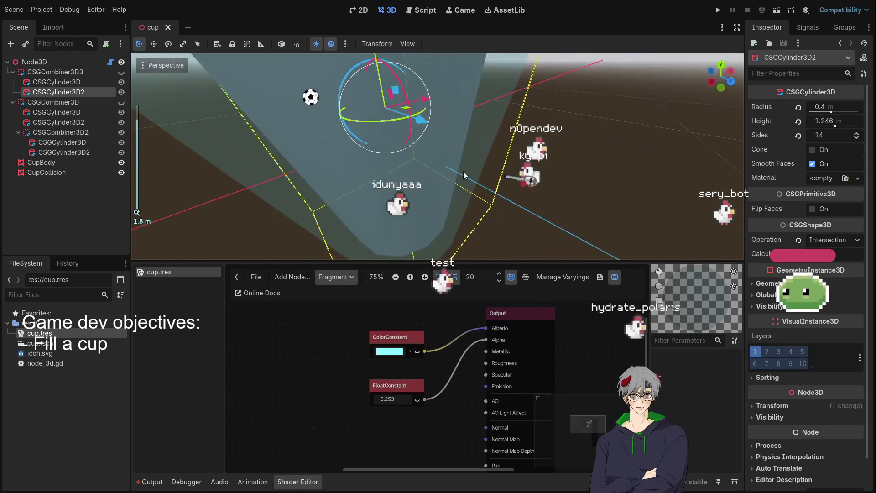
{"action": "key", "text": "f"}
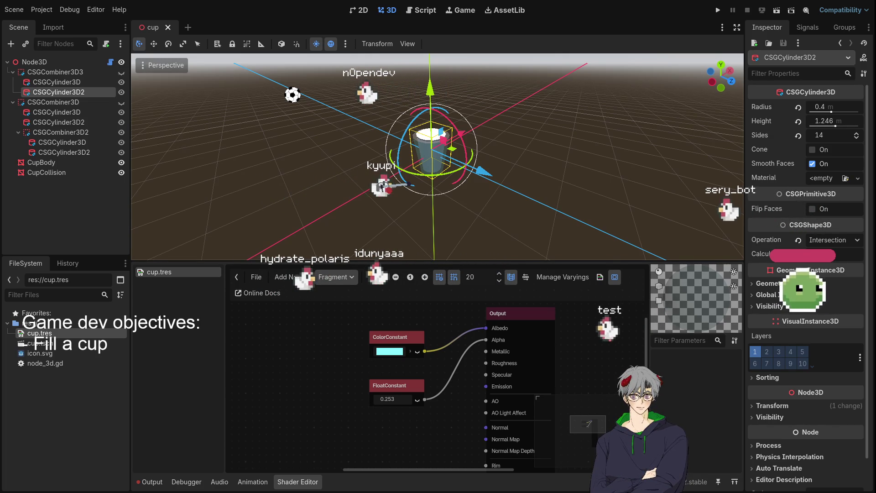
{"action": "left_click", "coordinate": [28, 323]}
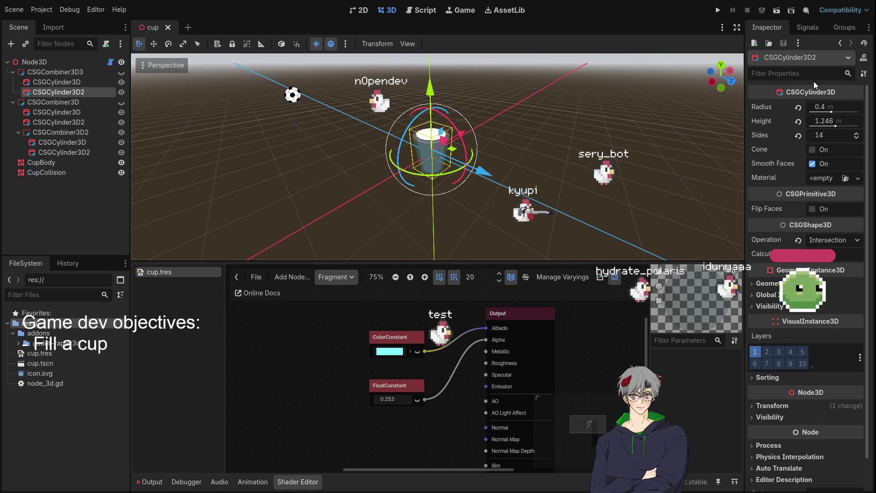
- Expand addons/godot-rapier3d to list faucet_3d.gd and the fluid scripts, and hide the shader graph
{"action": "left_click", "coordinate": [18, 343]}
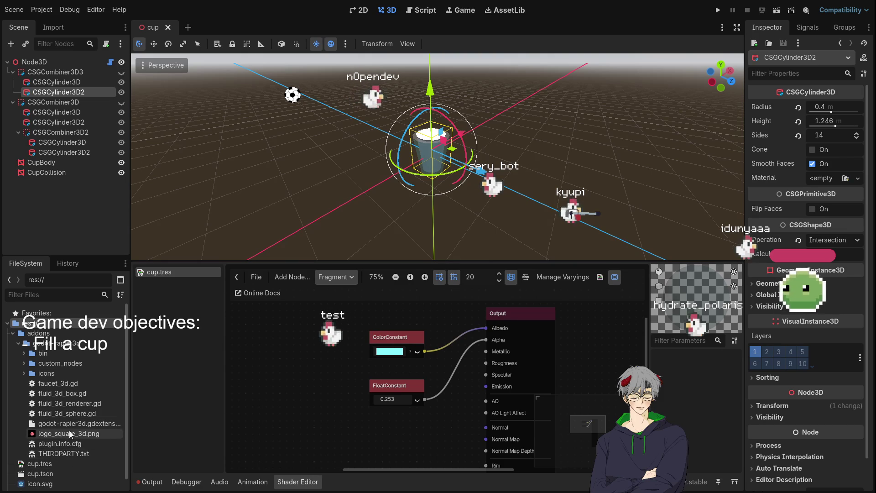
{"action": "left_click", "coordinate": [149, 481]}
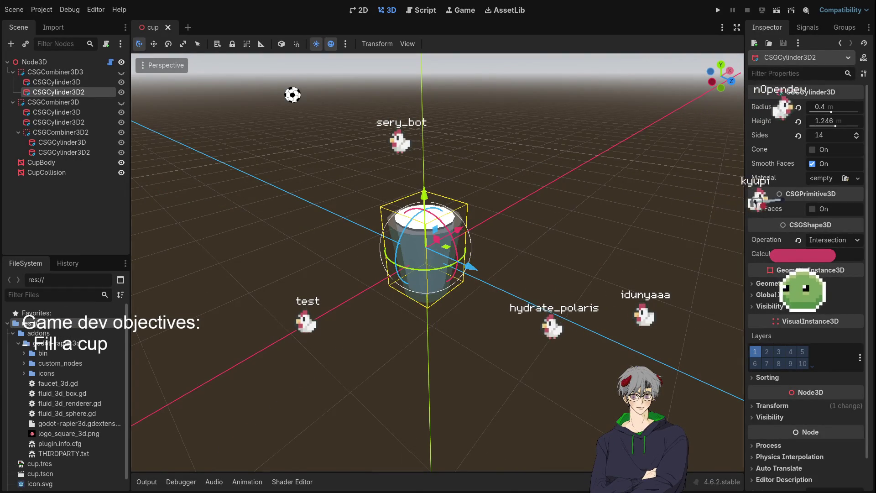
- Clear the viewport selection and show the Output log with the engine startup messages
{"action": "left_click", "coordinate": [433, 322]}
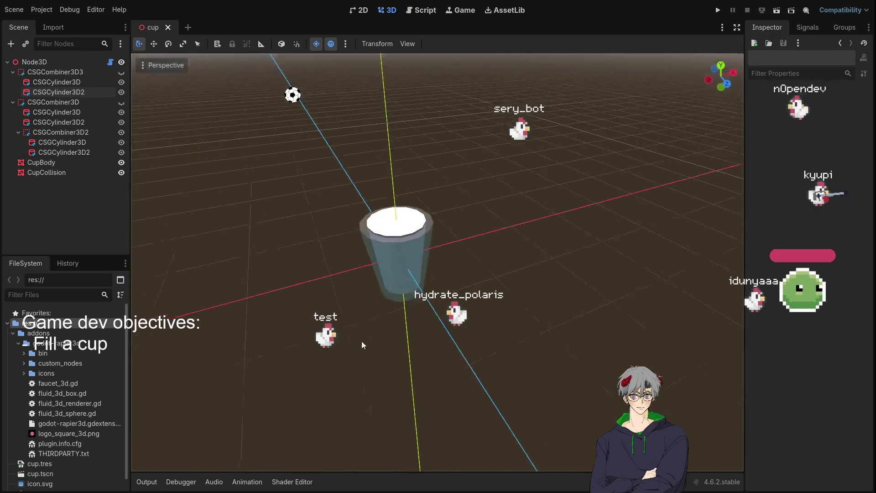
{"action": "left_click", "coordinate": [395, 234]}
{"action": "left_click", "coordinate": [556, 250]}
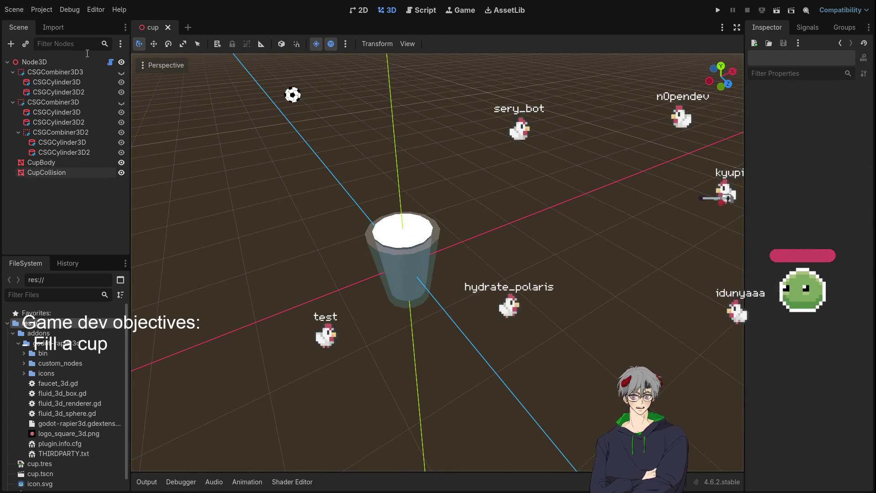
{"action": "left_click", "coordinate": [147, 482]}
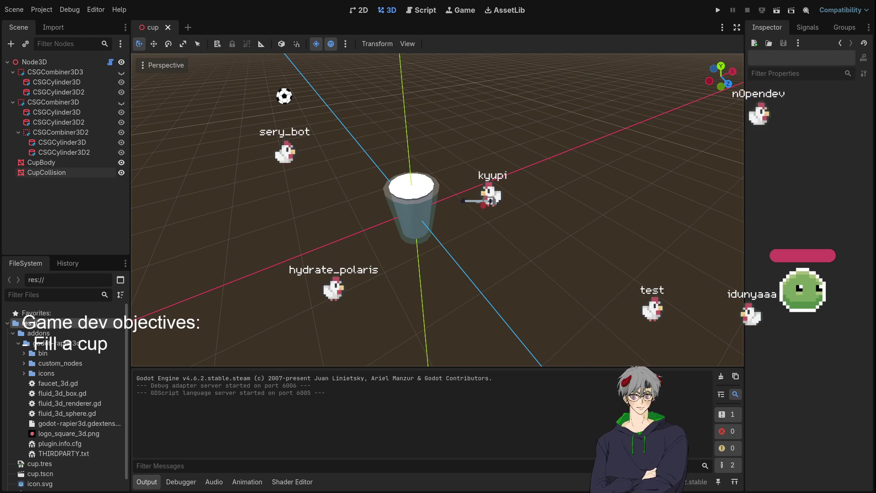
- Orbit the view to look down into the cup and select the root Node3D
{"action": "left_click_drag", "start_coordinate": [347, 238], "coordinate": [362, 234]}
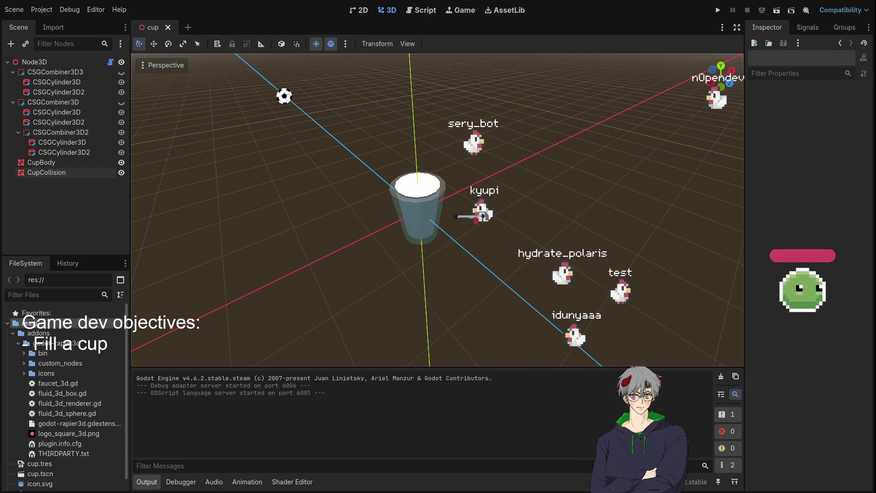
{"action": "mouse_move", "coordinate": [446, 267]}
{"action": "left_mouse_down"}
{"action": "mouse_move", "coordinate": [394, 318]}
{"action": "mouse_move", "coordinate": [329, 183]}
{"action": "mouse_move", "coordinate": [428, 331]}
{"action": "left_mouse_up"}
{"action": "left_click", "coordinate": [435, 222]}
{"action": "left_click", "coordinate": [601, 236]}
{"action": "mouse_move", "coordinate": [603, 240]}
{"action": "left_mouse_down"}
{"action": "mouse_move", "coordinate": [525, 283]}
{"action": "mouse_move", "coordinate": [504, 217]}
{"action": "mouse_move", "coordinate": [503, 254]}
{"action": "mouse_move", "coordinate": [577, 251]}
{"action": "mouse_move", "coordinate": [570, 212]}
{"action": "mouse_move", "coordinate": [497, 243]}
{"action": "mouse_move", "coordinate": [462, 196]}
{"action": "mouse_move", "coordinate": [464, 249]}
{"action": "left_mouse_up"}
{"action": "left_click", "coordinate": [424, 254]}
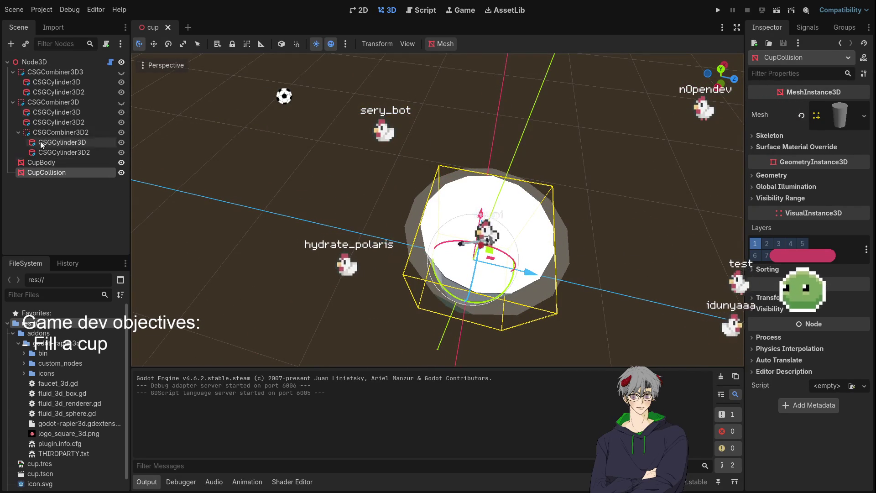
{"action": "left_click", "coordinate": [36, 61]}
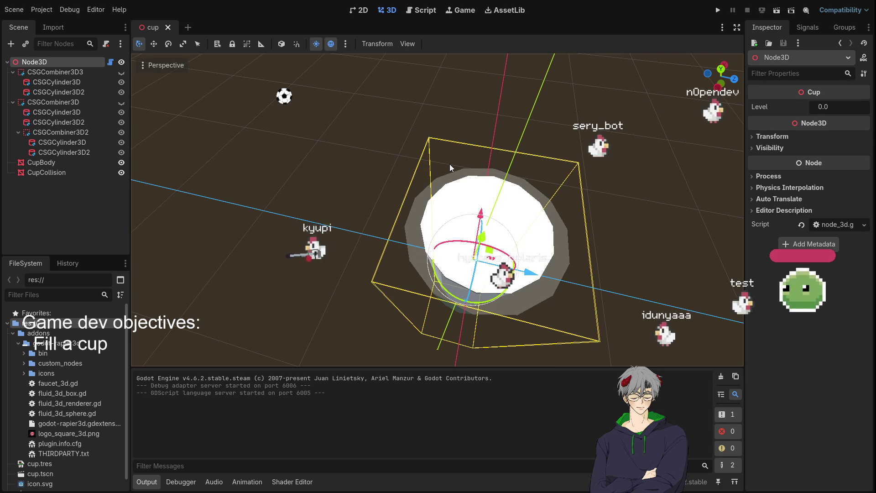
{"action": "left_click_drag", "start_coordinate": [384, 272], "coordinate": [416, 220]}
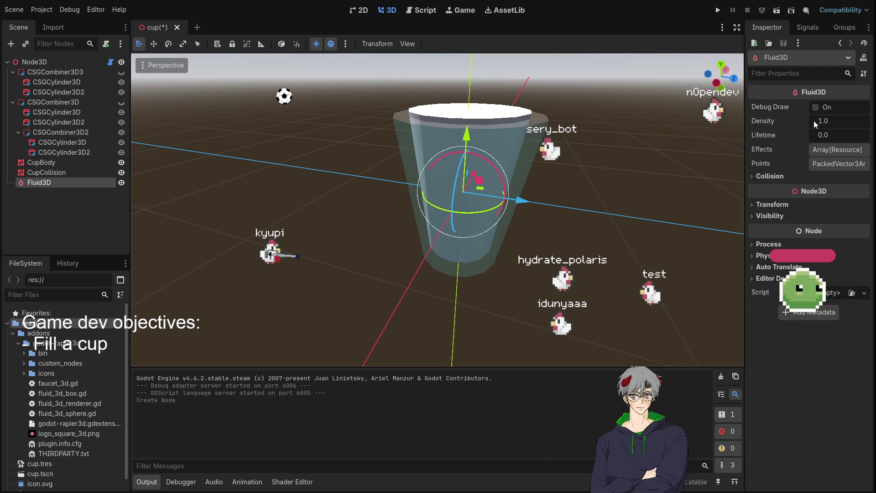
- Enable Debug Draw on the Fluid3D and move it up above the cup
{"action": "left_click", "coordinate": [816, 106]}
{"action": "mouse_move", "coordinate": [684, 132]}
{"action": "left_mouse_down"}
{"action": "mouse_move", "coordinate": [536, 182]}
{"action": "mouse_move", "coordinate": [535, 206]}
{"action": "left_mouse_up"}
{"action": "mouse_move", "coordinate": [485, 218]}
{"action": "left_mouse_down"}
{"action": "mouse_move", "coordinate": [519, 41]}
{"action": "mouse_move", "coordinate": [607, 149]}
{"action": "mouse_move", "coordinate": [565, 156]}
{"action": "left_mouse_up"}
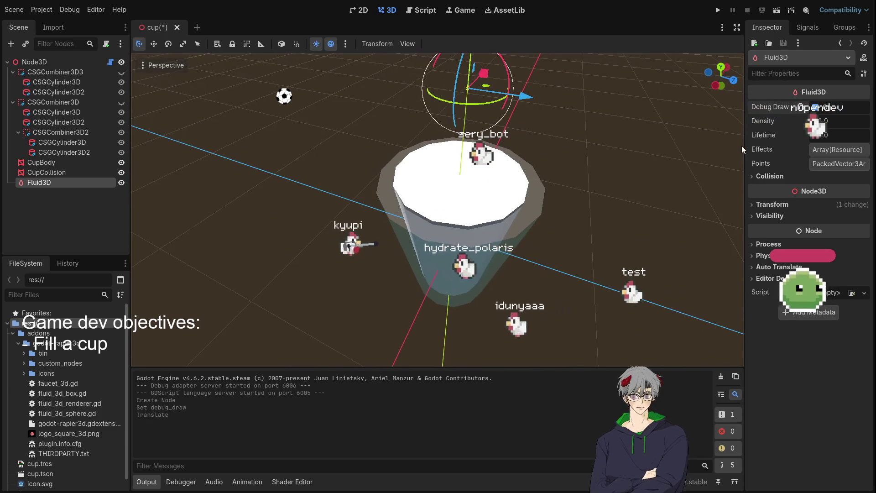
- Add a single Points entry at (0, 0, 0) and frame the view on the fluid node
{"action": "left_click", "coordinate": [835, 153]}
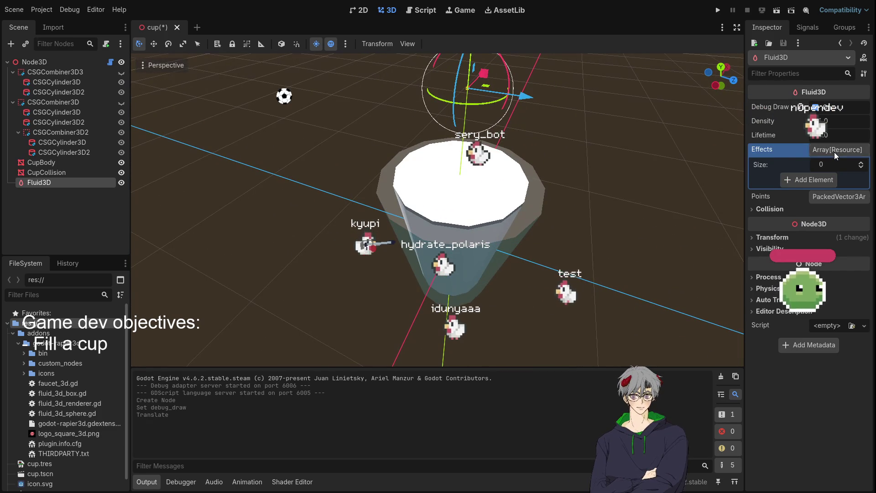
{"action": "left_click", "coordinate": [834, 153]}
{"action": "left_click", "coordinate": [826, 163]}
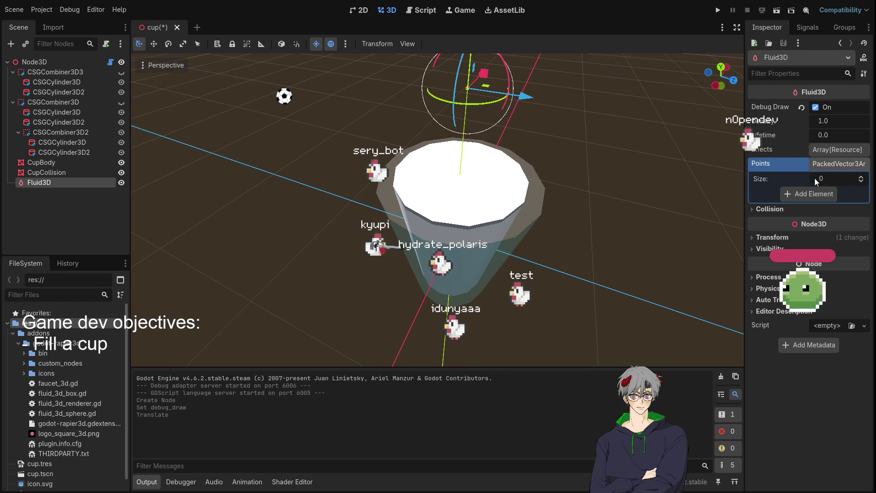
{"action": "left_click", "coordinate": [860, 178]}
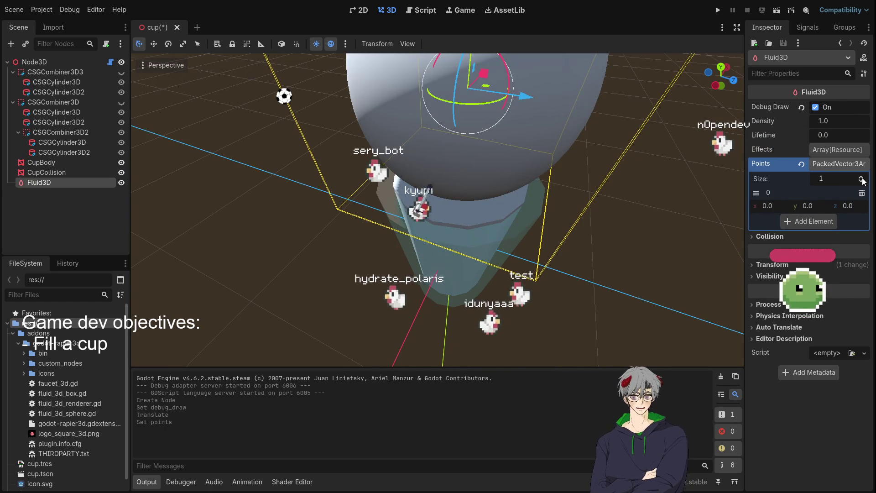
{"action": "key", "text": "f"}
{"action": "scroll", "coordinate": [475, 142], "scroll_direction": "down", "scroll_amount": 3}
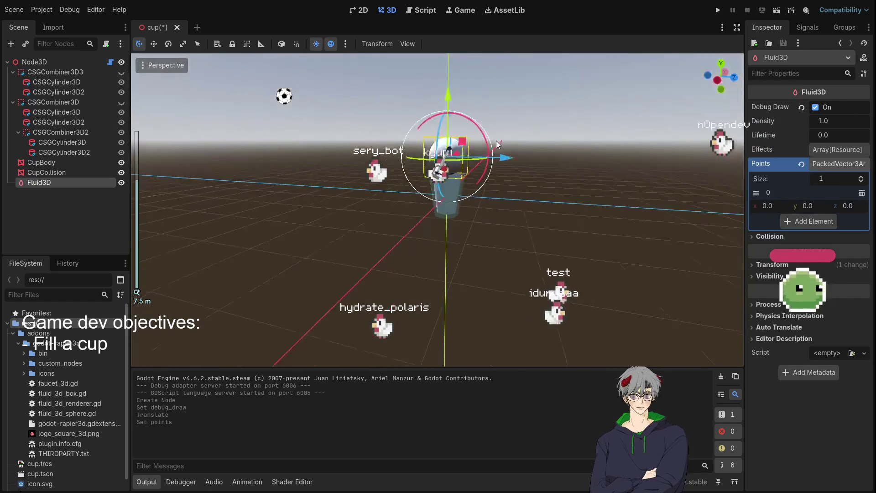
- Try adding and removing a second point, check the collision settings, and orbit around the fluid
{"action": "left_click", "coordinate": [861, 177]}
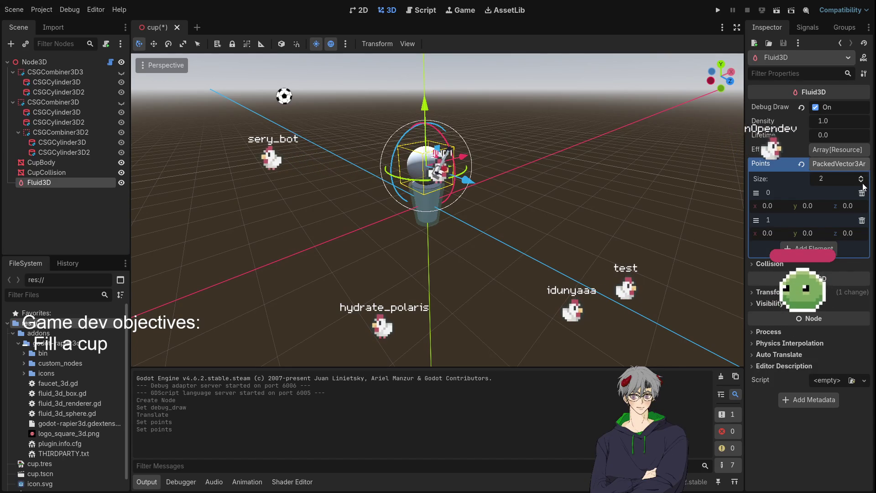
{"action": "left_click", "coordinate": [862, 181]}
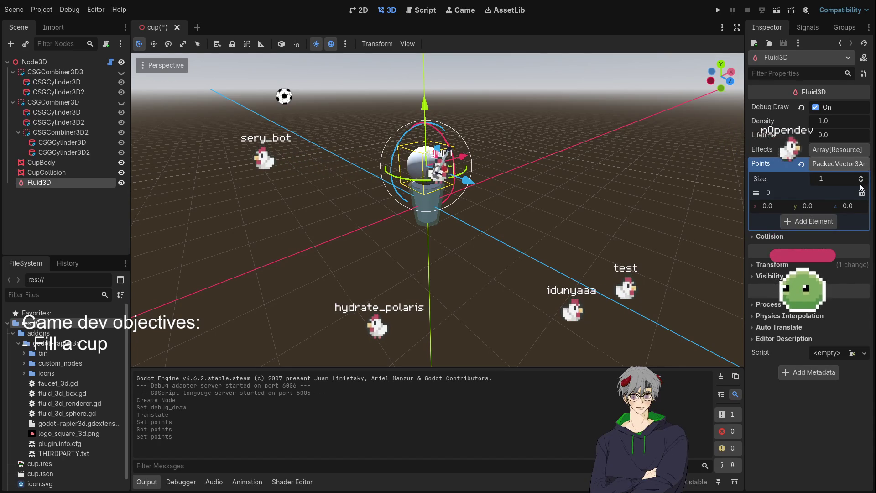
{"action": "left_click", "coordinate": [753, 234]}
{"action": "left_click", "coordinate": [753, 234]}
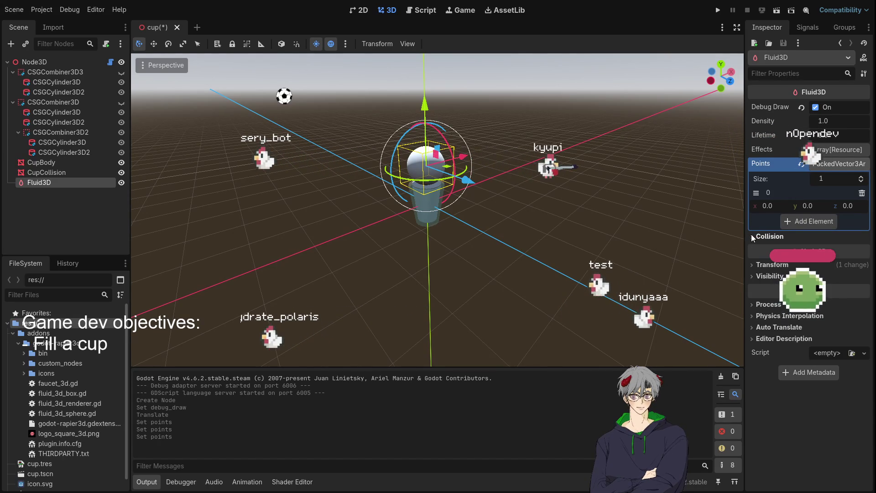
{"action": "left_click_drag", "start_coordinate": [650, 90], "coordinate": [703, 101]}
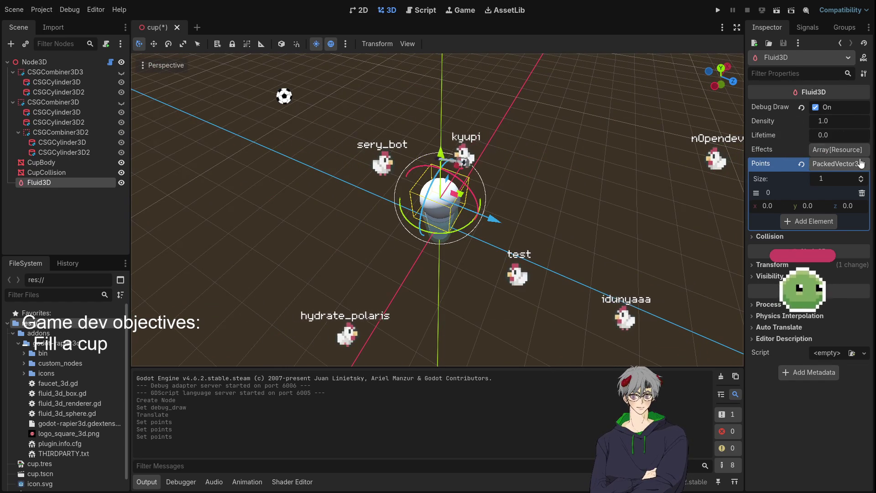
- Try a Fluid3D Density of 10.0, then reset it back to 1.0
{"action": "left_click_drag", "start_coordinate": [826, 120], "coordinate": [838, 120]}
{"action": "left_click", "coordinate": [826, 121]}
{"action": "type", "text": "10"}
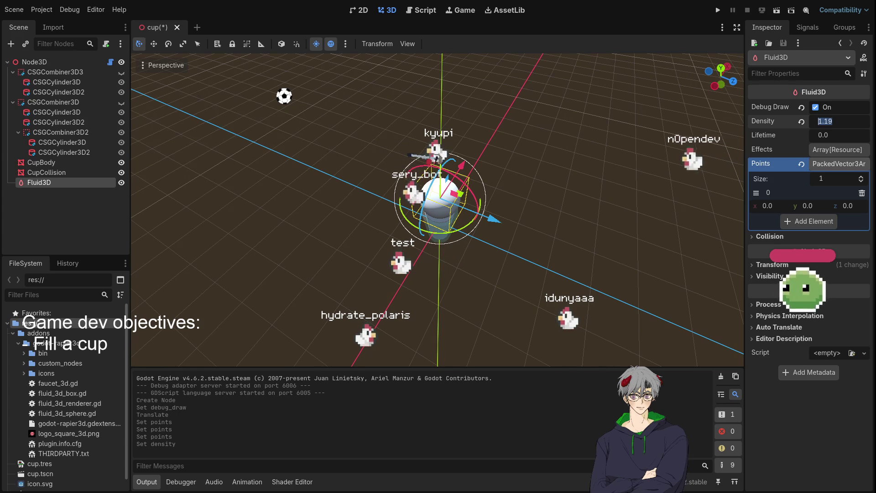
{"action": "key", "text": "Return"}
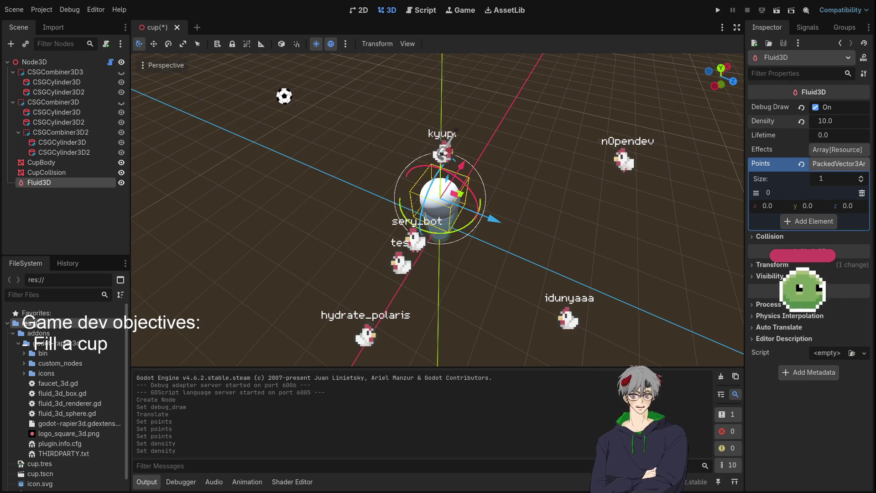
{"action": "left_click", "coordinate": [801, 121]}
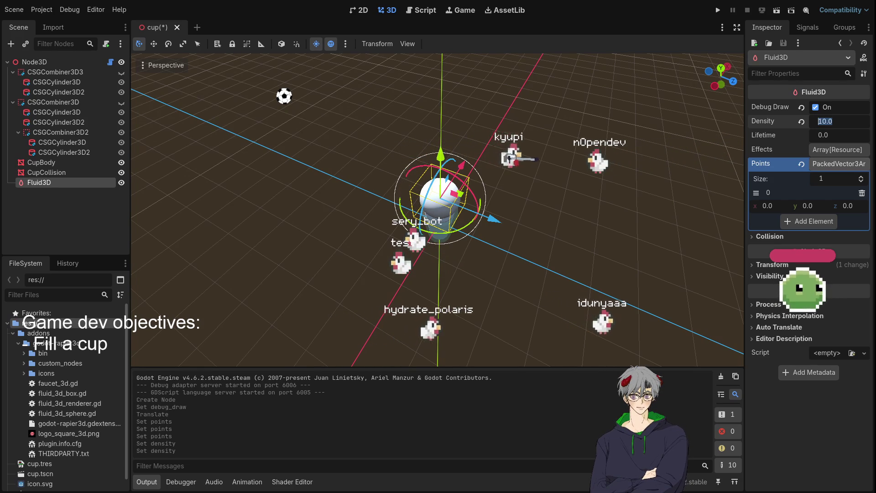
- Save the cup scene and expand the Fluid3D's empty Effects array
{"action": "left_click_drag", "start_coordinate": [533, 215], "coordinate": [407, 181]}
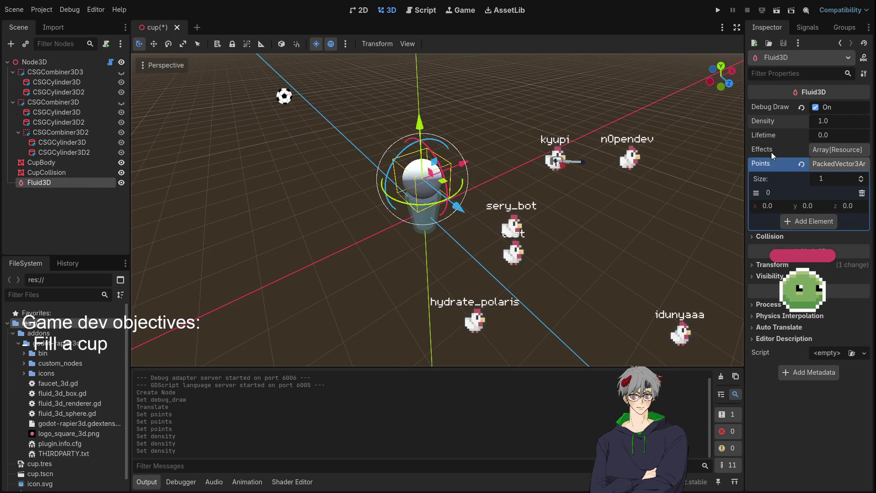
{"action": "key", "text": "ctrl+s"}
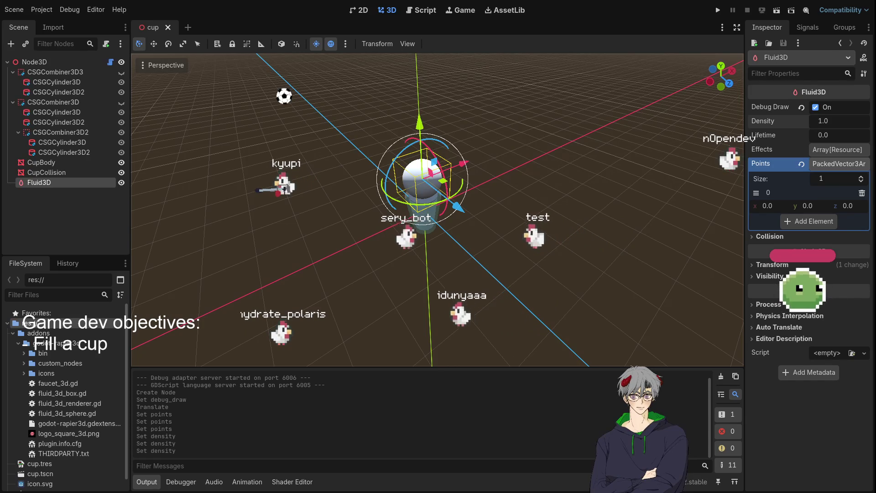
{"action": "key", "text": "KP_4"}
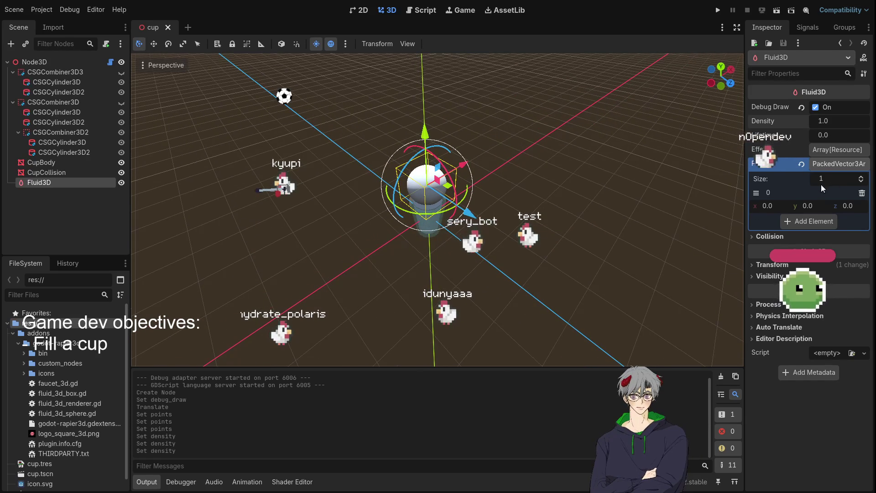
{"action": "left_click", "coordinate": [828, 150]}
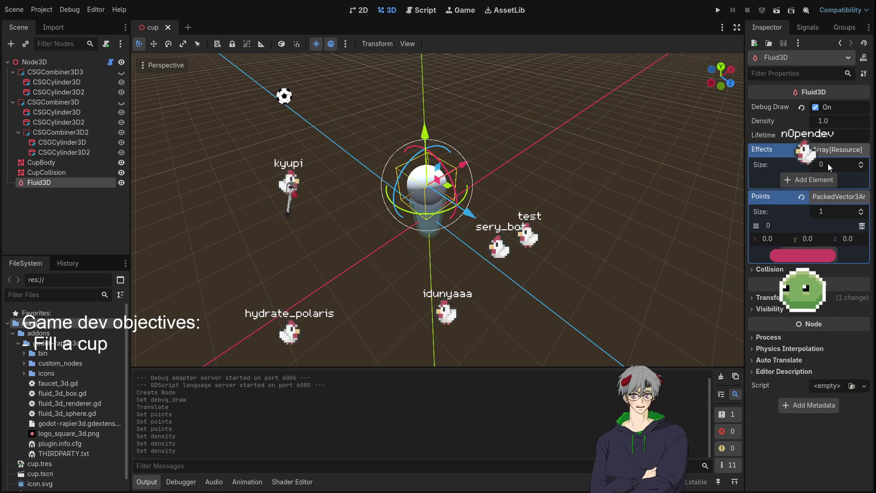
- Add an Effects slot to Fluid3D and assign FluidEffect3DViscosity to element 0
{"action": "left_click", "coordinate": [805, 179]}
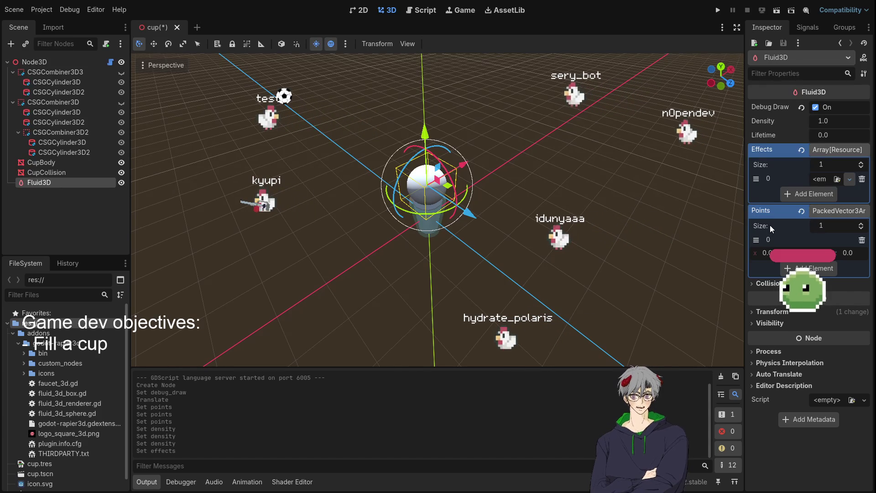
{"action": "key", "text": "ctrl+s"}
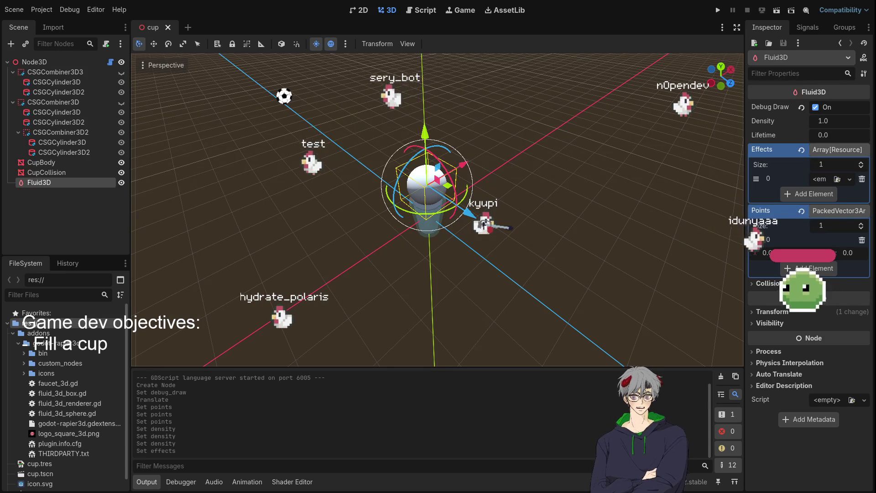
{"action": "left_click", "coordinate": [164, 183]}
{"action": "left_click", "coordinate": [55, 182]}
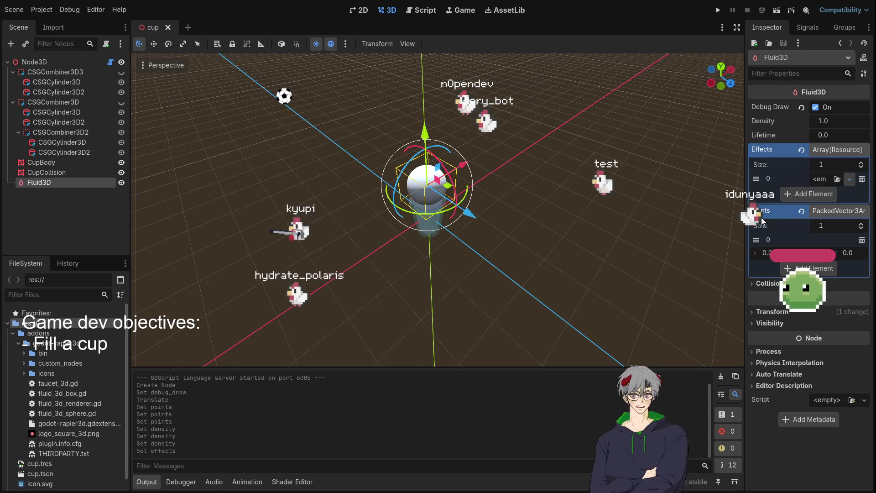
{"action": "left_click", "coordinate": [829, 182]}
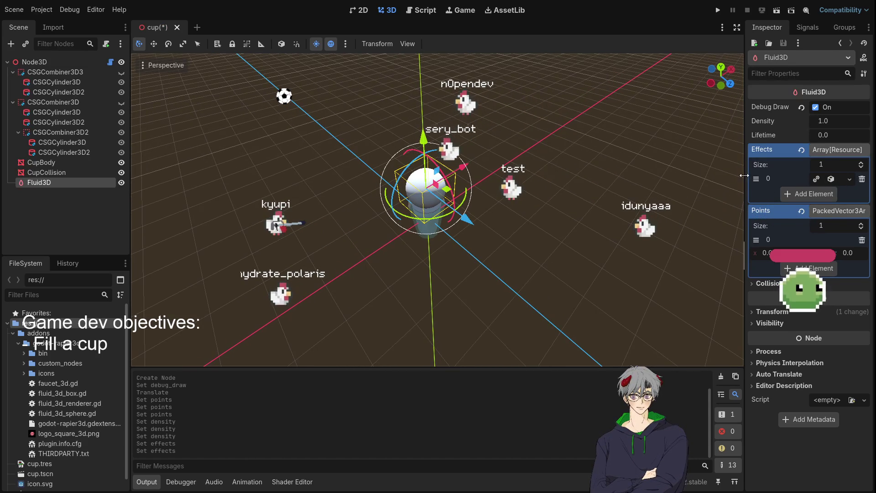
- Widen the Inspector and expand the viscosity effect to show Fluid Viscosity and Boundary Adhesion
{"action": "left_click_drag", "start_coordinate": [744, 176], "coordinate": [605, 178]}
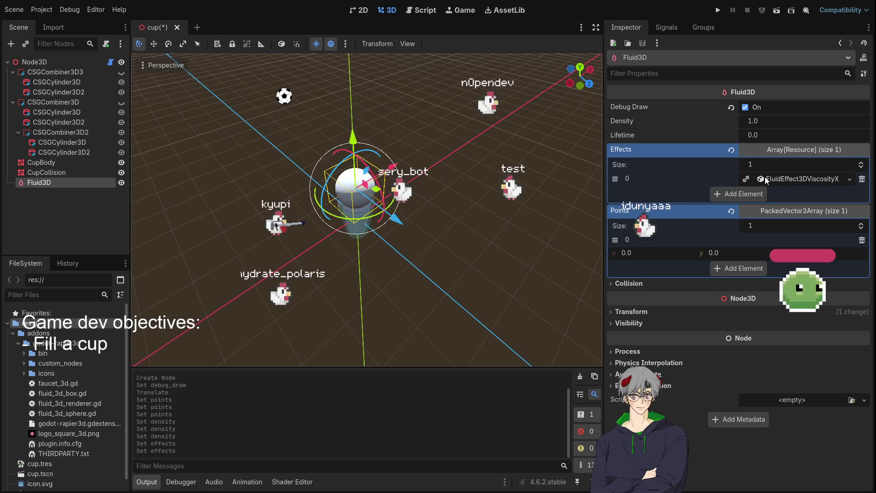
{"action": "left_click", "coordinate": [801, 178]}
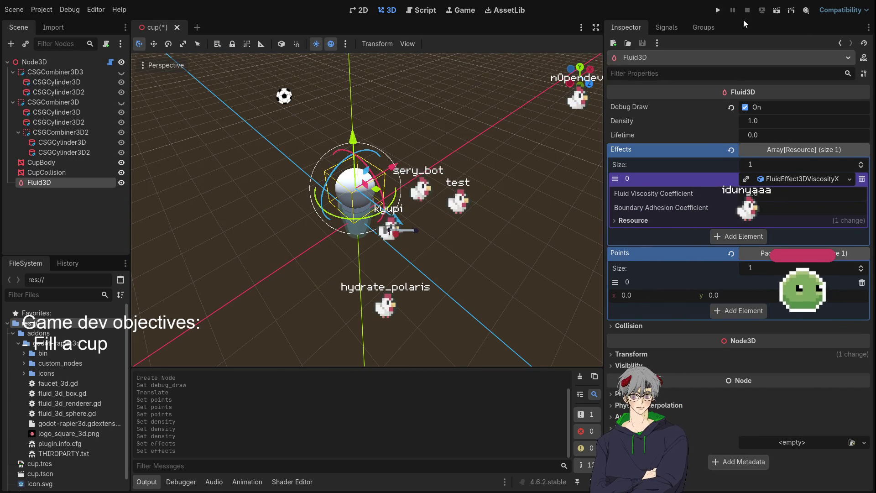
- Save and test-run the cup project, stop the game, and select the root Node3D
{"action": "key", "text": "F5"}
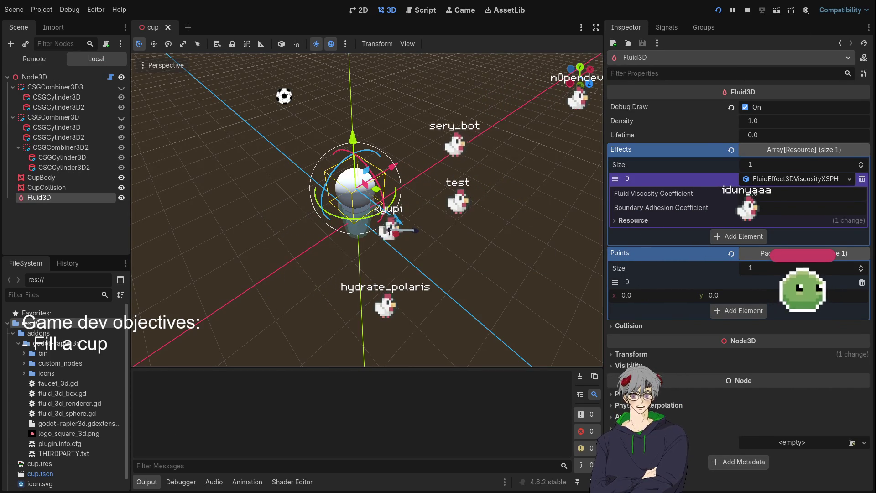
{"action": "key", "text": "F8"}
{"action": "mouse_move", "coordinate": [502, 215]}
{"action": "left_mouse_down"}
{"action": "mouse_move", "coordinate": [463, 240]}
{"action": "mouse_move", "coordinate": [506, 237]}
{"action": "left_mouse_up"}
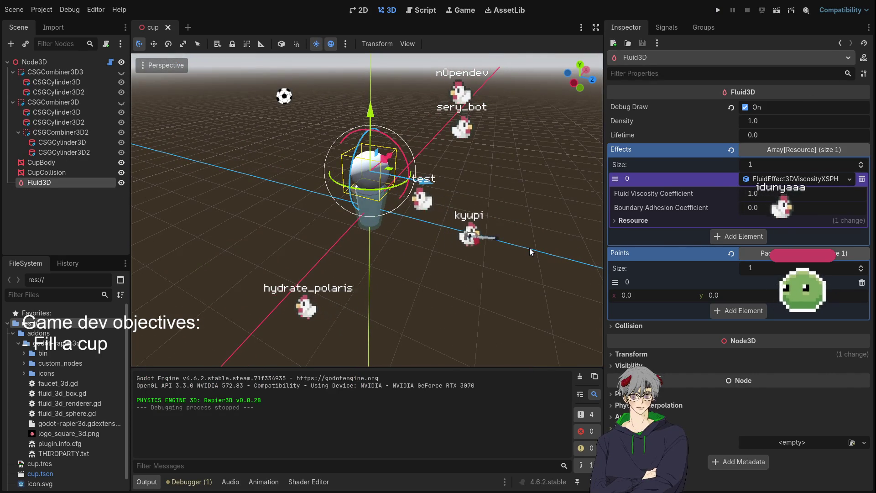
{"action": "left_click", "coordinate": [39, 62]}
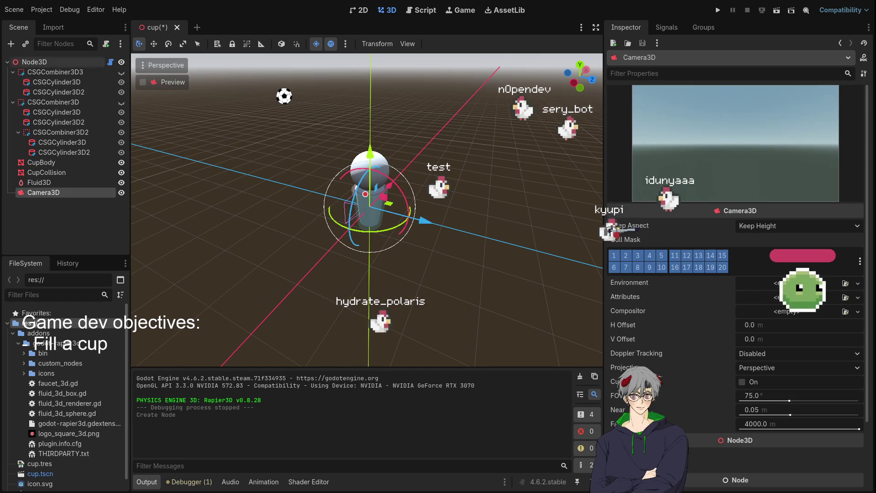
- Move the Camera3D back along Z and slightly up along Y to frame the cup
{"action": "left_click_drag", "start_coordinate": [424, 220], "coordinate": [543, 231]}
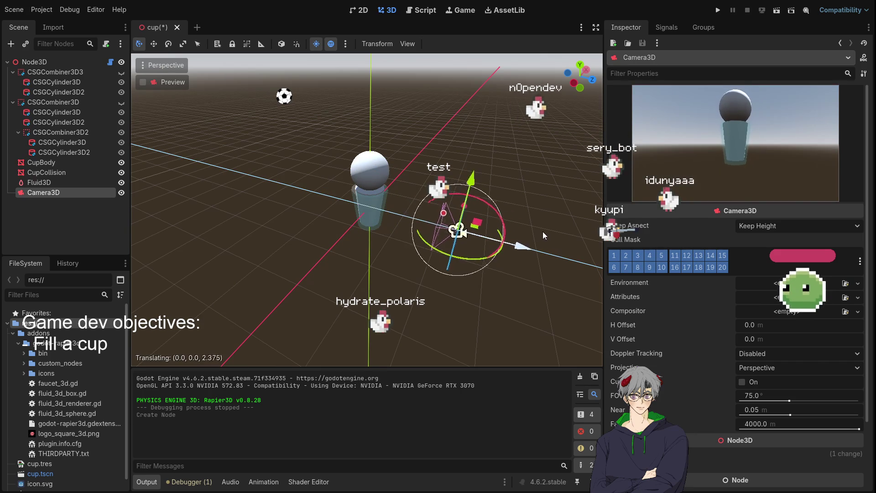
{"action": "mouse_move", "coordinate": [475, 178]}
{"action": "left_mouse_down"}
{"action": "mouse_move", "coordinate": [479, 150]}
{"action": "mouse_move", "coordinate": [460, 152]}
{"action": "left_mouse_up"}
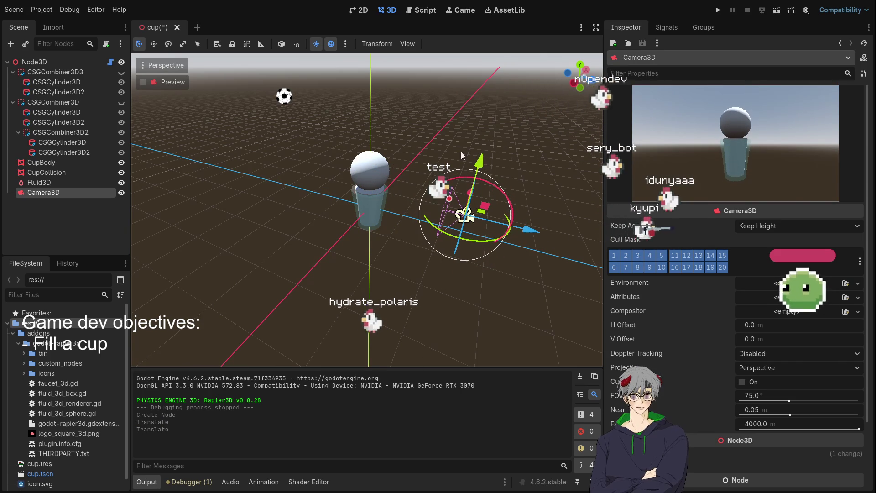
- Save and run the cup scene with F5, then check Fluid3D's Points size in the Inspector
{"action": "key", "text": "F5"}
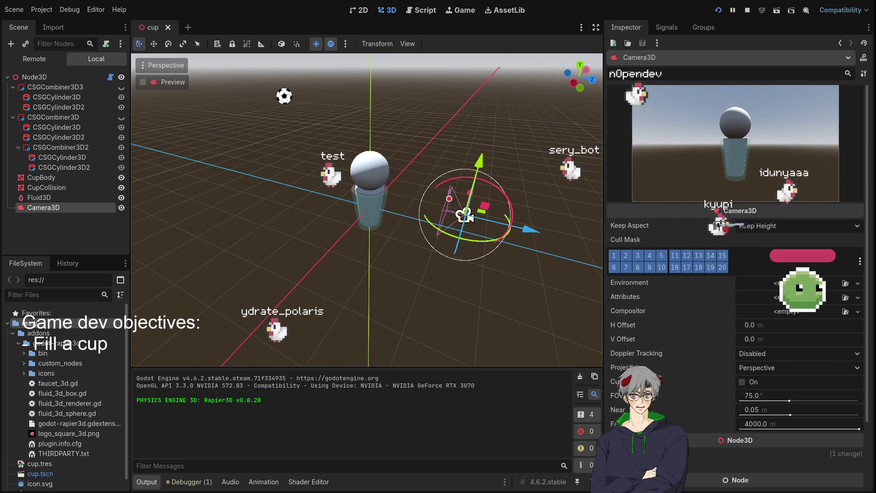
{"action": "left_click", "coordinate": [39, 197]}
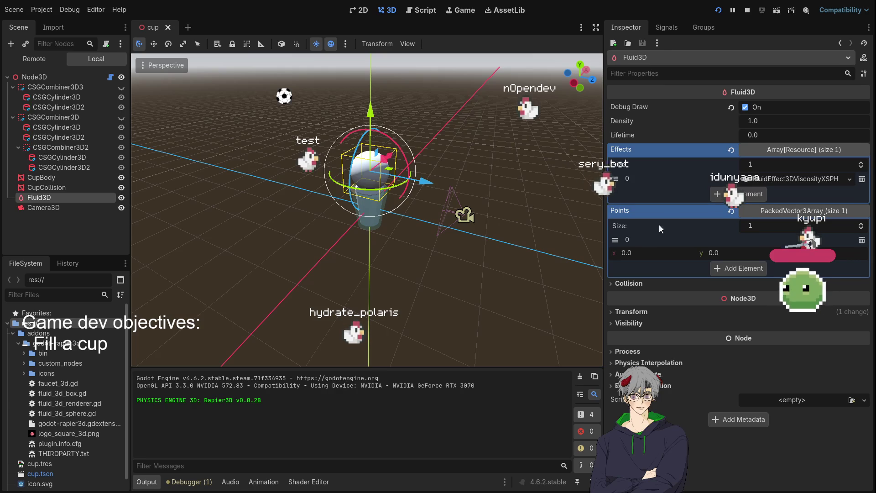
{"action": "left_click", "coordinate": [763, 223]}
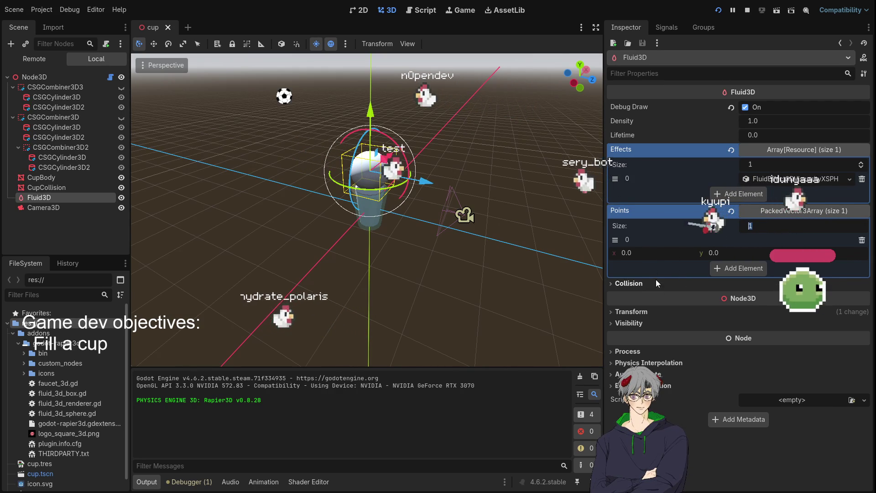
{"action": "left_click_drag", "start_coordinate": [438, 219], "coordinate": [470, 292]}
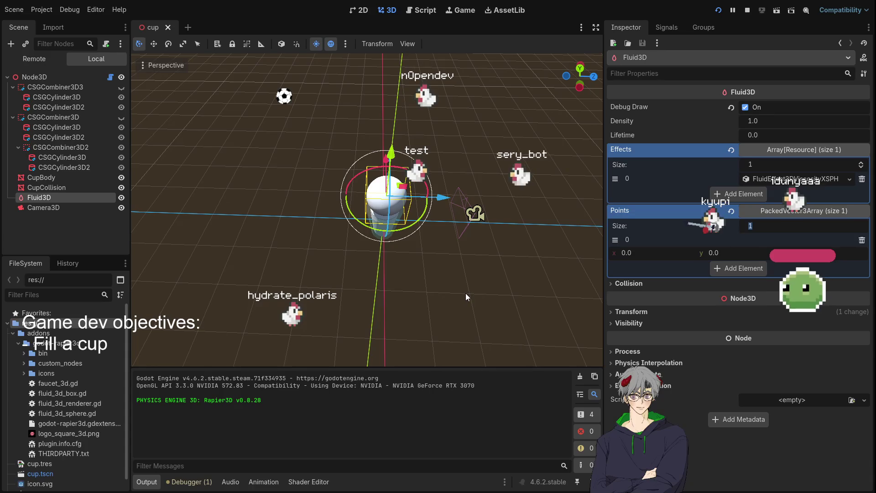
{"action": "left_click", "coordinate": [55, 186]}
{"action": "left_click", "coordinate": [53, 200]}
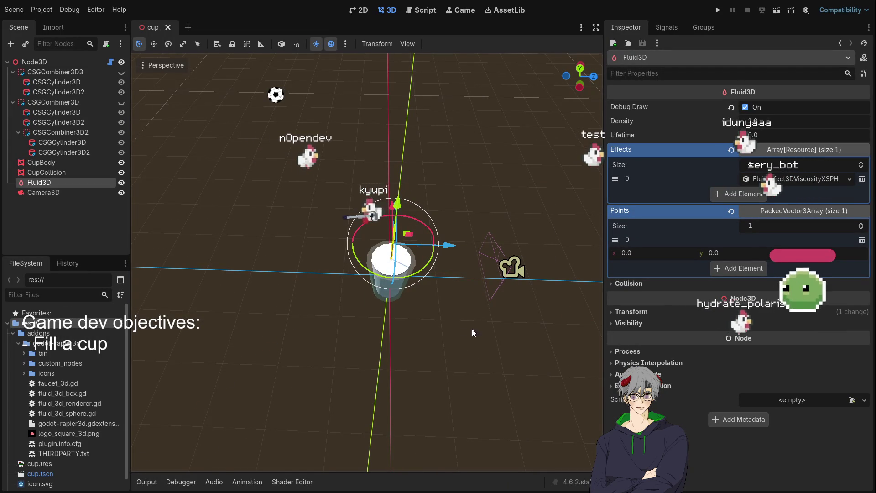
- Orbit around the cup while checking the Camera3D, CupCollision and Fluid3D nodes
{"action": "mouse_move", "coordinate": [472, 329]}
{"action": "left_mouse_down"}
{"action": "mouse_move", "coordinate": [461, 291]}
{"action": "mouse_move", "coordinate": [491, 255]}
{"action": "mouse_move", "coordinate": [472, 227]}
{"action": "left_mouse_up"}
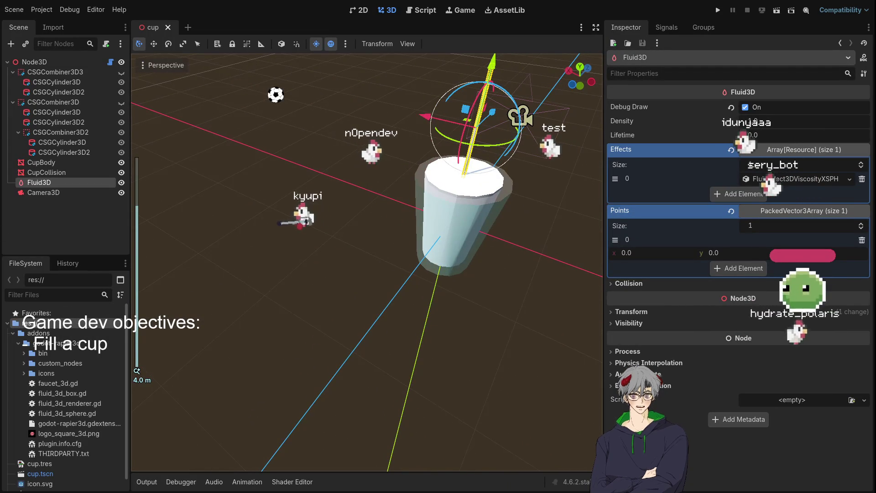
{"action": "left_click", "coordinate": [44, 193]}
{"action": "left_click", "coordinate": [54, 174]}
{"action": "left_click", "coordinate": [53, 193]}
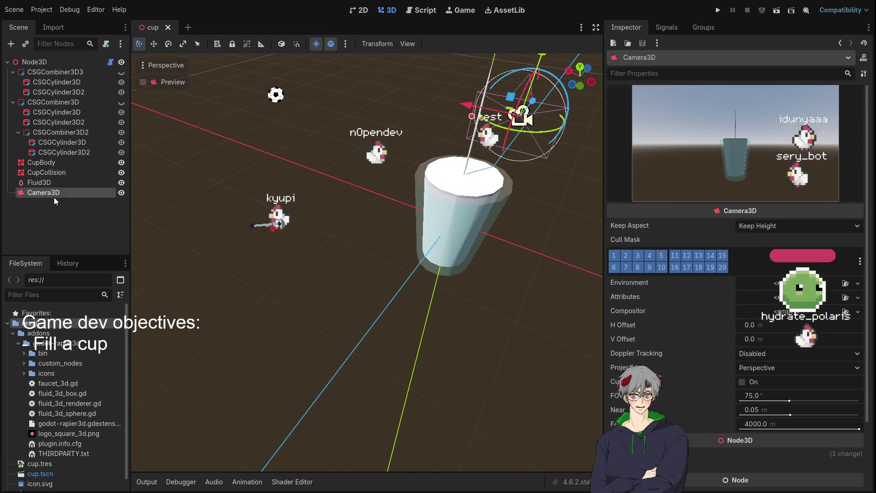
{"action": "left_click_drag", "start_coordinate": [137, 212], "coordinate": [240, 215]}
{"action": "left_click_drag", "start_coordinate": [584, 183], "coordinate": [673, 226]}
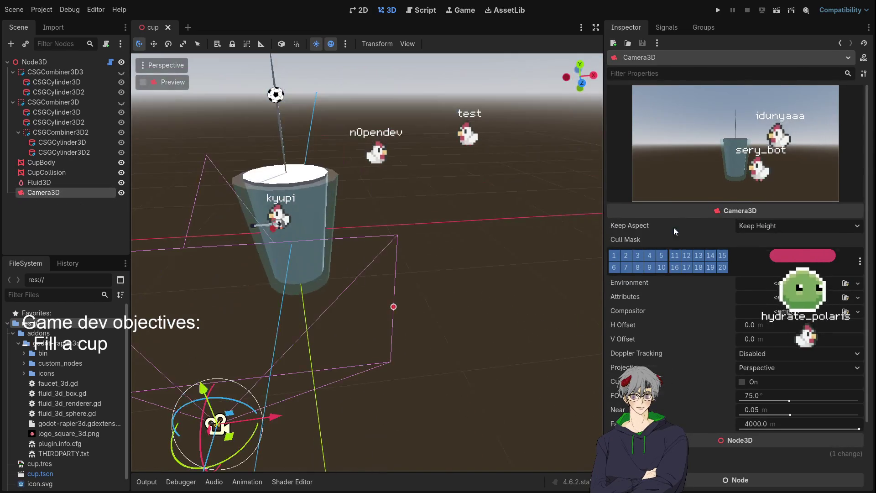
{"action": "scroll", "coordinate": [674, 227], "scroll_direction": "down", "scroll_amount": 3}
{"action": "left_click", "coordinate": [54, 182]}
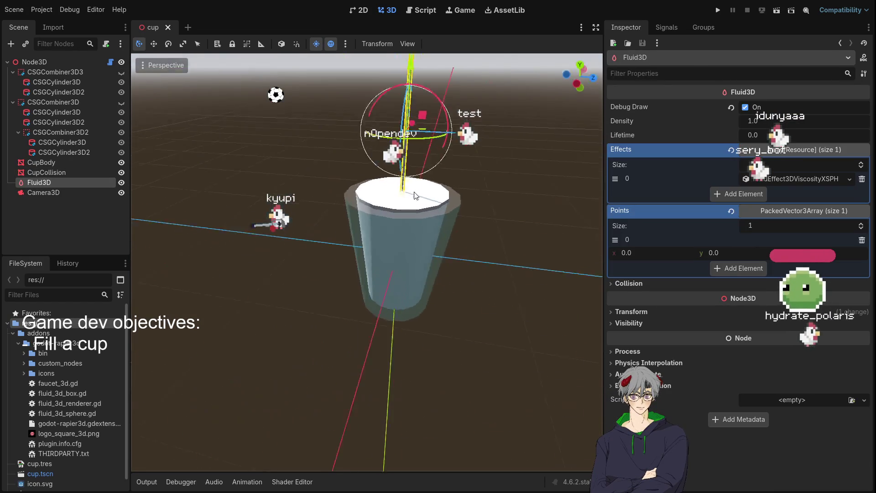
{"action": "scroll", "coordinate": [519, 158], "scroll_direction": "up", "scroll_amount": 3}
{"action": "mouse_move", "coordinate": [489, 108]}
{"action": "left_mouse_down"}
{"action": "mouse_move", "coordinate": [393, 202]}
{"action": "mouse_move", "coordinate": [259, 299]}
{"action": "left_mouse_up"}
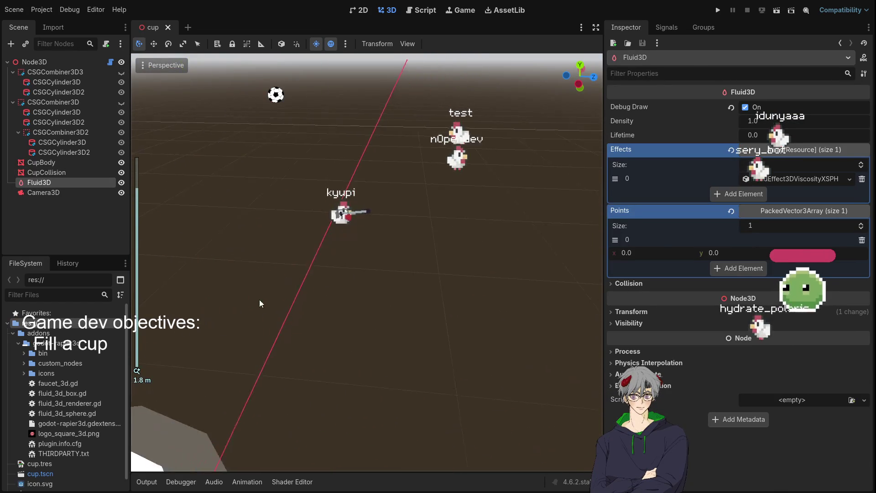
{"action": "scroll", "coordinate": [259, 300], "scroll_direction": "up", "scroll_amount": 4}
{"action": "scroll", "coordinate": [304, 264], "scroll_direction": "down", "scroll_amount": 4}
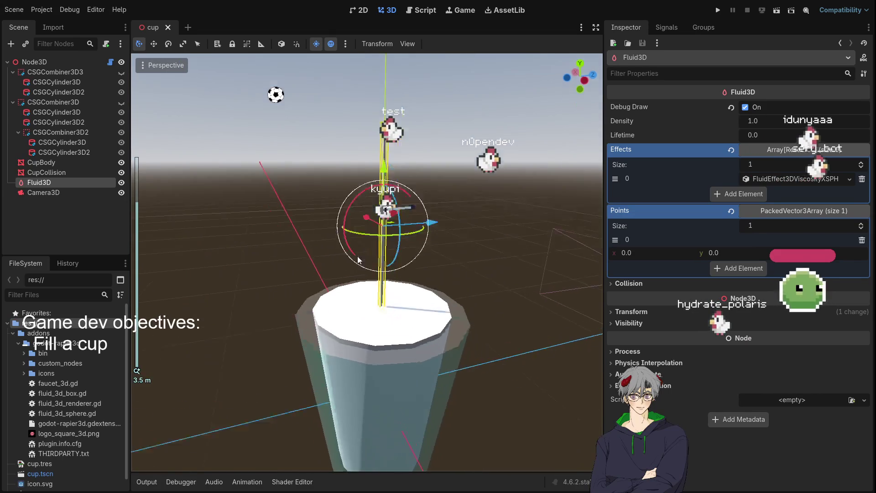
- Raise the Fluid3D Points array size from 1 to 4
{"action": "left_click", "coordinate": [317, 193]}
{"action": "left_click", "coordinate": [56, 181]}
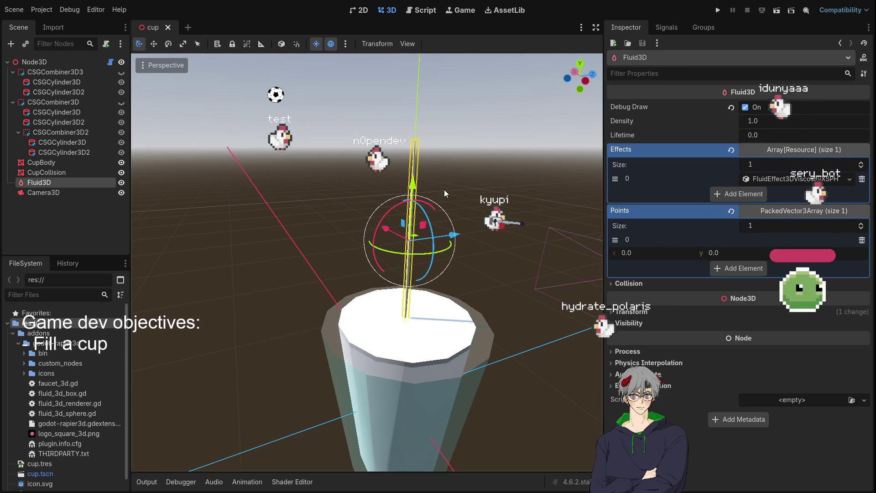
{"action": "left_click", "coordinate": [861, 224]}
{"action": "left_click", "coordinate": [861, 223]}
{"action": "left_click", "coordinate": [861, 223]}
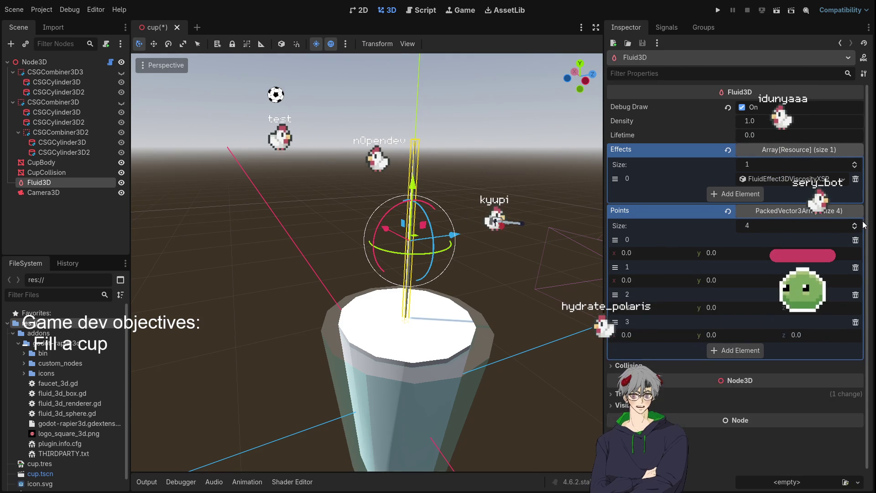
- Run the scene, then hide CupBody and CupCollision and focus the view on the Fluid3D emitter
{"action": "key", "text": "F5"}
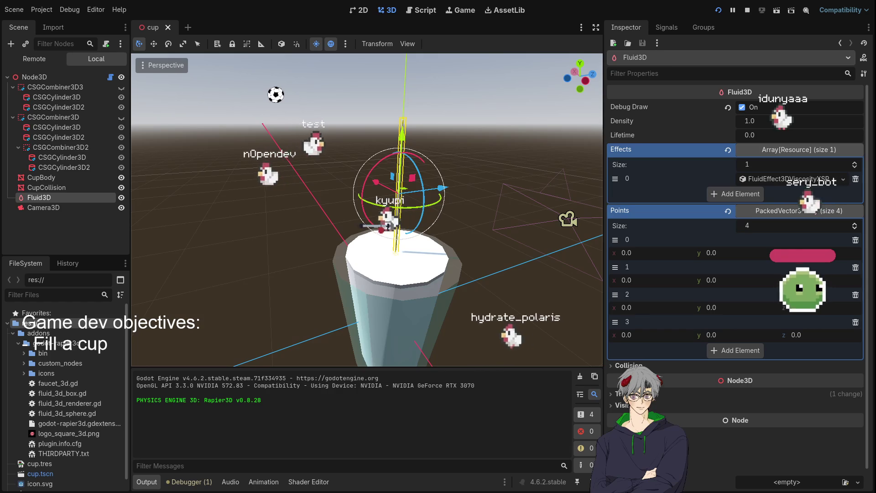
{"action": "left_click", "coordinate": [311, 215]}
{"action": "left_click", "coordinate": [416, 267]}
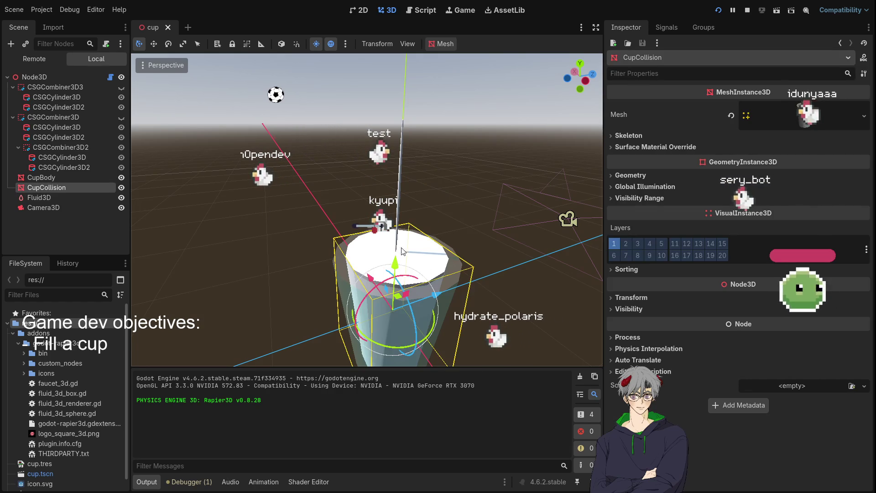
{"action": "left_click", "coordinate": [429, 254]}
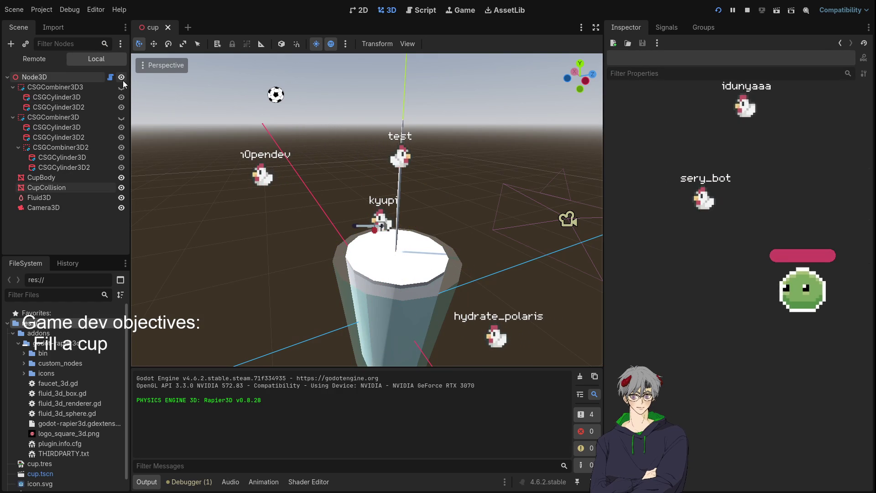
{"action": "left_click", "coordinate": [121, 177]}
{"action": "left_click", "coordinate": [121, 187]}
{"action": "double_click", "coordinate": [46, 198]}
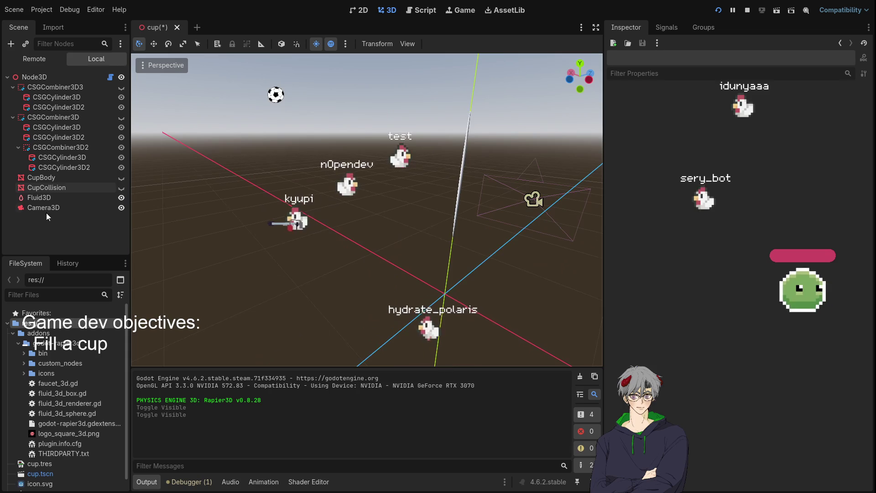
{"action": "double_click", "coordinate": [46, 207]}
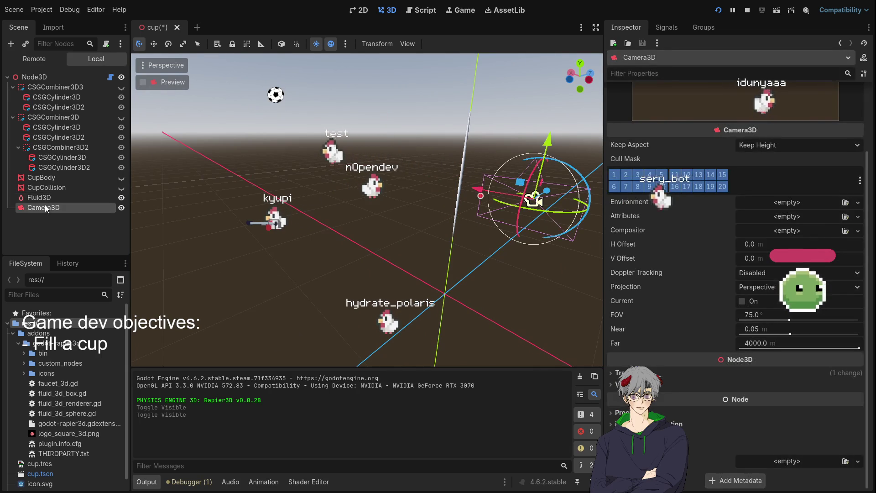
- Clear the Fluid3D Points list to size 0, keeping its single viscosity effect
{"action": "left_click", "coordinate": [62, 201]}
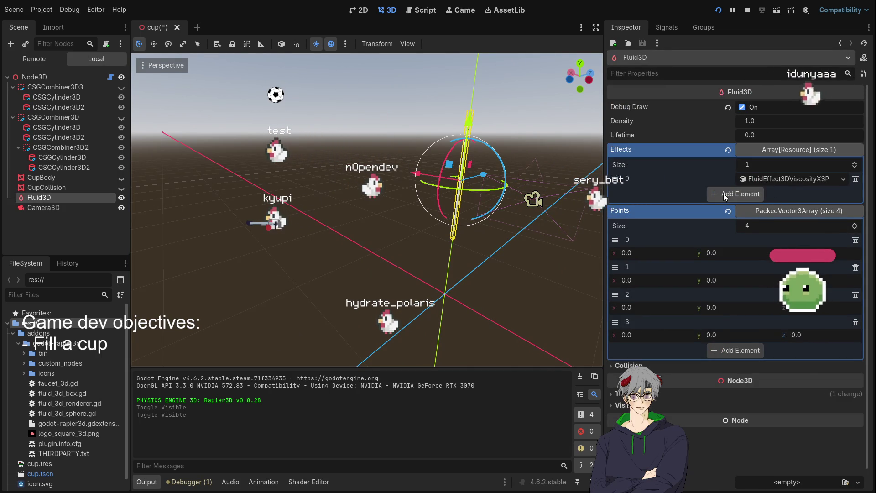
{"action": "left_click", "coordinate": [853, 179]}
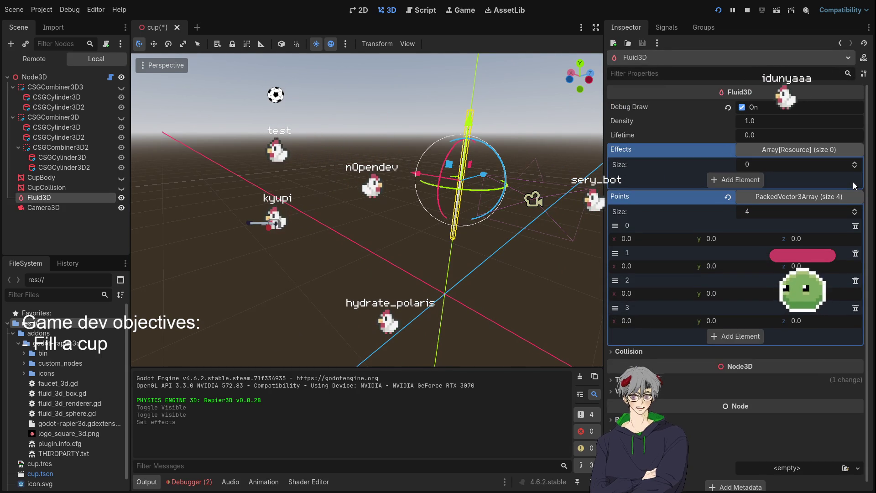
{"action": "key", "text": "ctrl+z"}
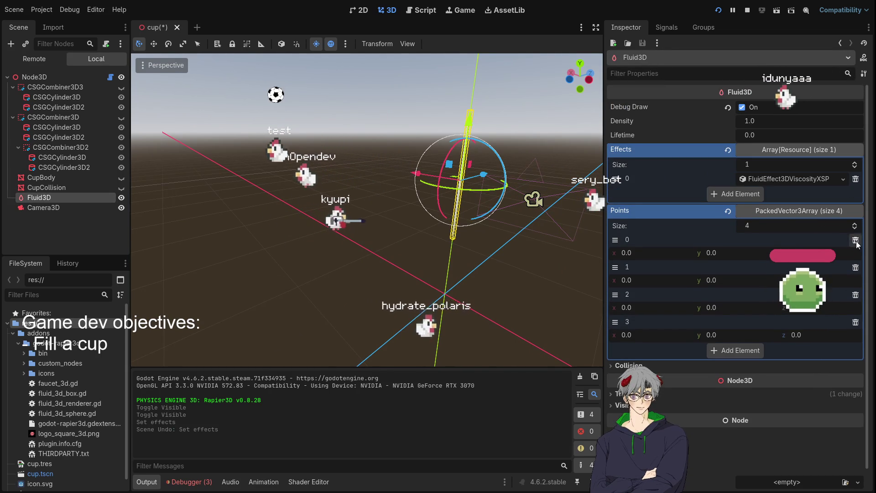
{"action": "left_click", "coordinate": [856, 240]}
{"action": "left_click", "coordinate": [861, 240]}
{"action": "left_click", "coordinate": [862, 240]}
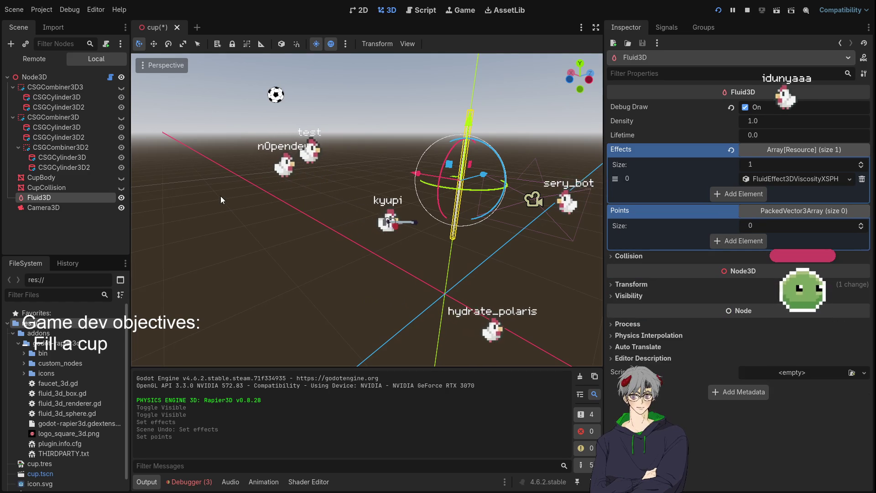
{"action": "left_click", "coordinate": [238, 197]}
{"action": "mouse_move", "coordinate": [252, 199]}
{"action": "left_mouse_down"}
{"action": "mouse_move", "coordinate": [333, 223]}
{"action": "mouse_move", "coordinate": [502, 201]}
{"action": "left_mouse_up"}
{"action": "left_click", "coordinate": [68, 207]}
{"action": "left_click", "coordinate": [66, 198]}
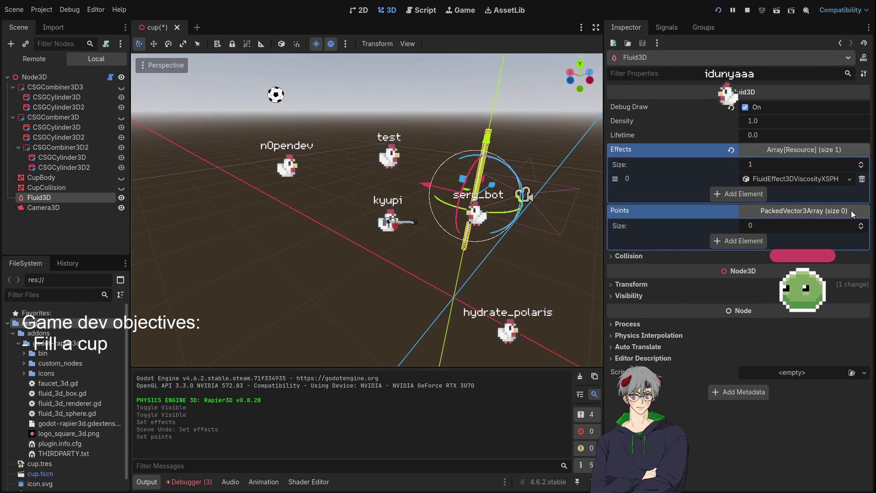
{"action": "left_click", "coordinate": [105, 187]}
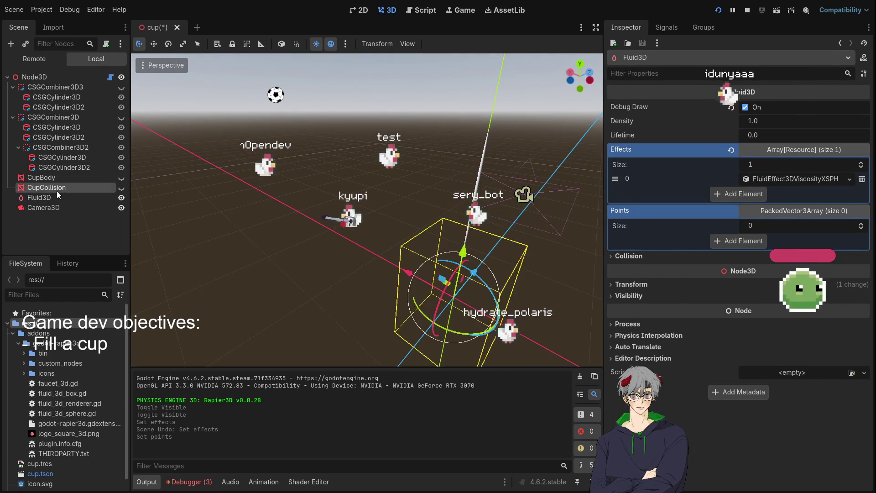
{"action": "left_click", "coordinate": [110, 197]}
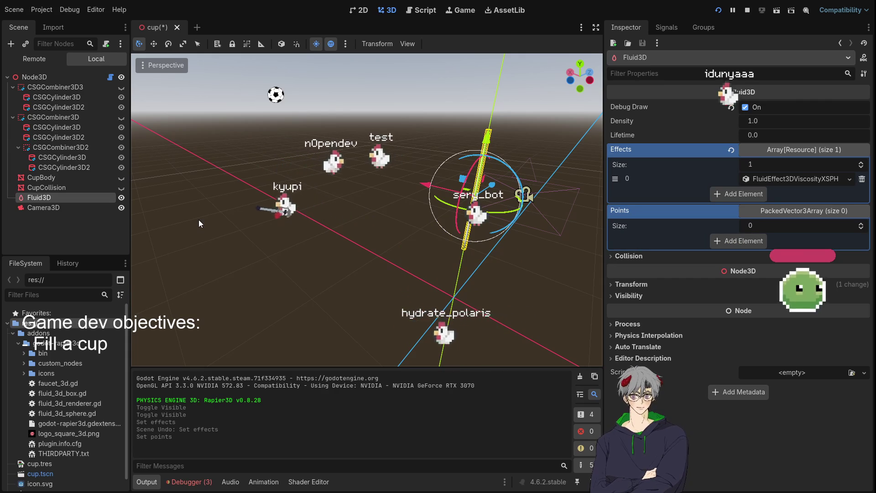
- Delete the old Fluid3D and add a new Fluid3D child under Node3D
{"action": "key", "text": "Delete"}
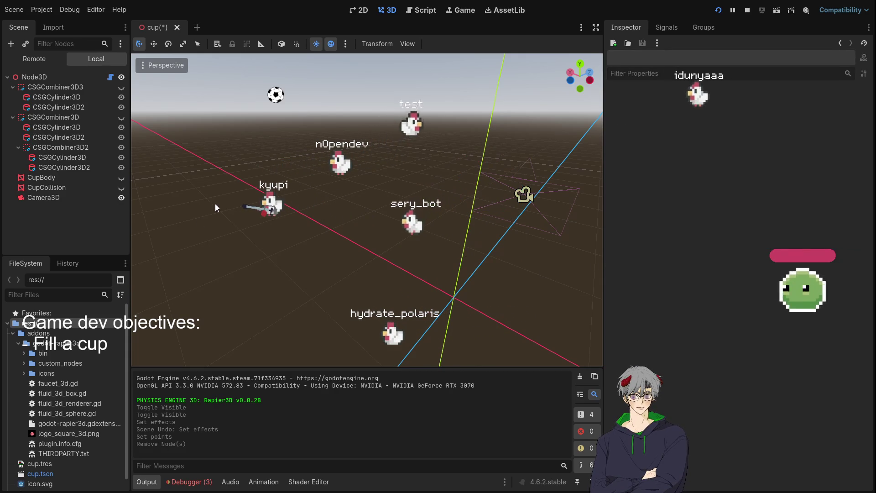
{"action": "left_click", "coordinate": [34, 79]}
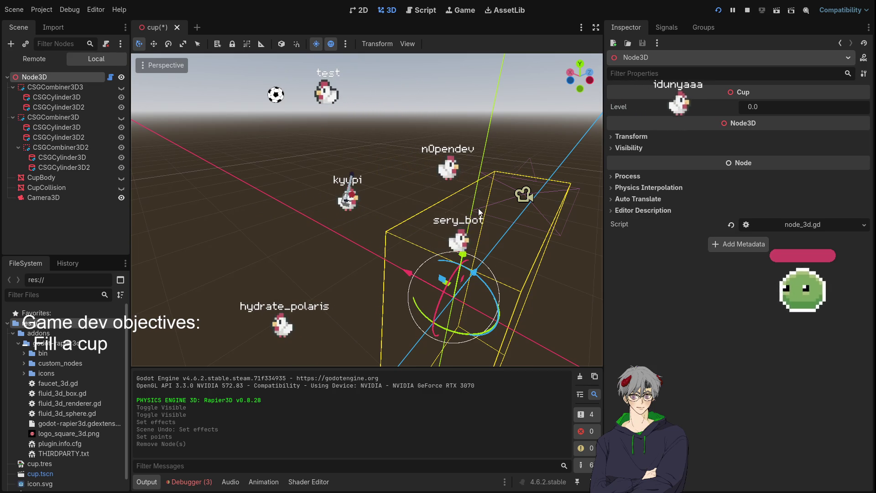
{"action": "key", "text": "ctrl+a"}
{"action": "key", "text": "Return"}
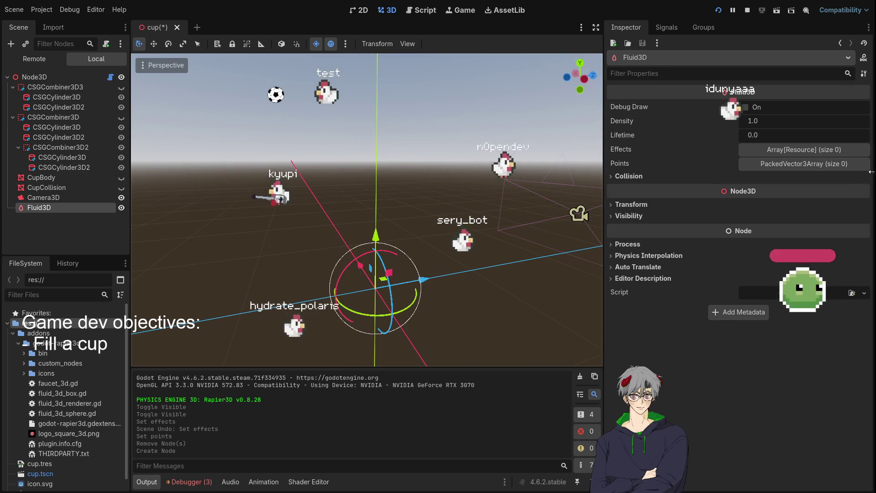
- Paste a viscosity effect into Effects element 0 of the new Fluid3D
{"action": "left_click", "coordinate": [789, 152]}
{"action": "left_click", "coordinate": [742, 180]}
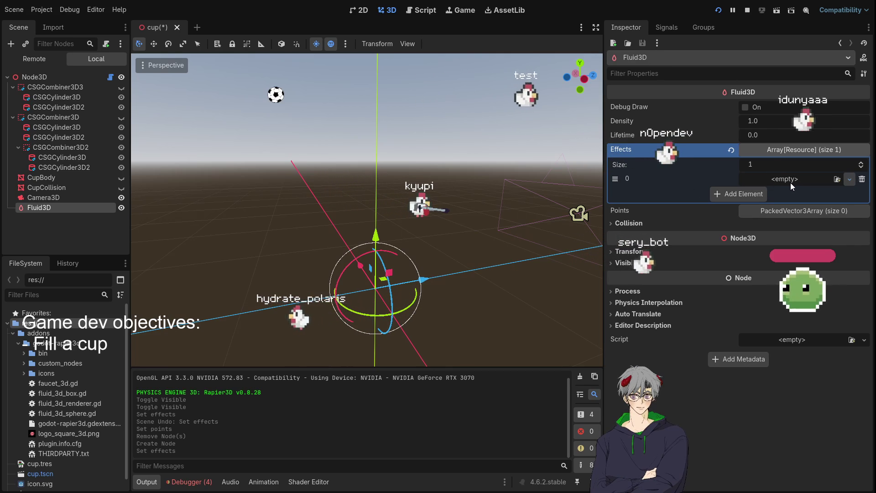
{"action": "key", "text": "ctrl+v"}
{"action": "mouse_move", "coordinate": [419, 218]}
{"action": "left_mouse_down"}
{"action": "mouse_move", "coordinate": [437, 220]}
{"action": "mouse_move", "coordinate": [379, 215]}
{"action": "left_mouse_up"}
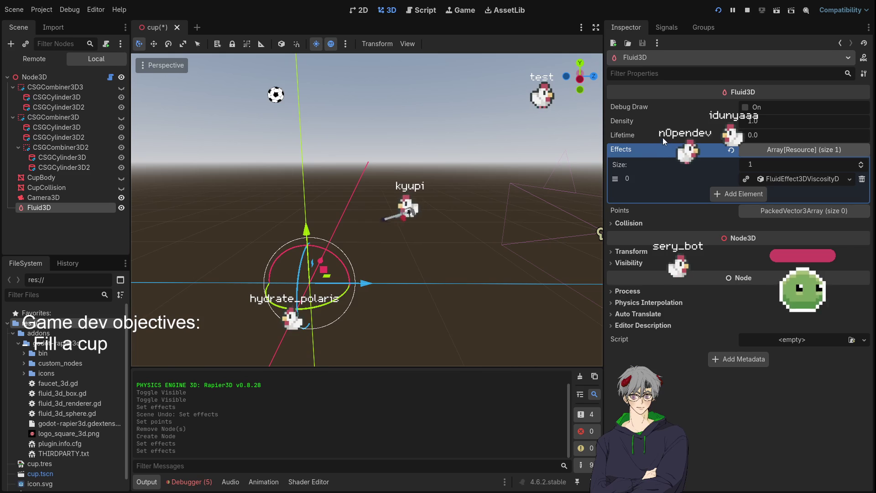
- Add one point at the origin to the Fluid3D Points list
{"action": "left_click", "coordinate": [758, 211]}
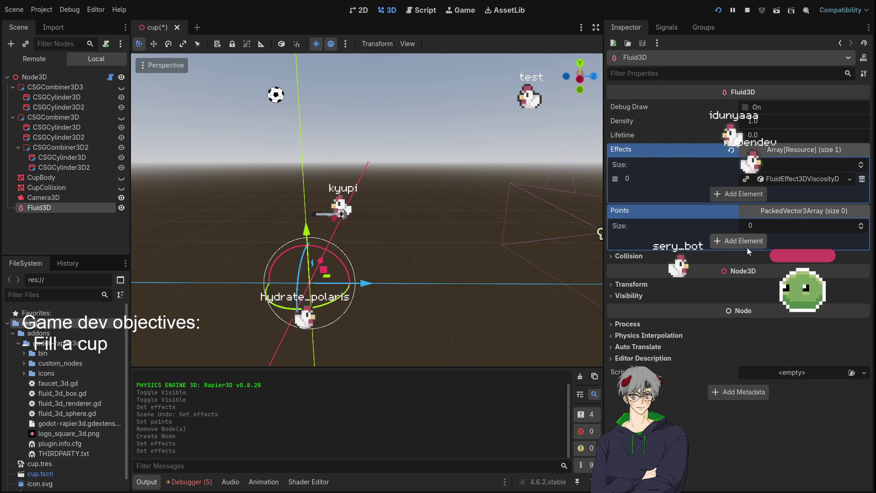
{"action": "left_click", "coordinate": [743, 243]}
{"action": "mouse_move", "coordinate": [442, 235]}
{"action": "left_mouse_down"}
{"action": "mouse_move", "coordinate": [532, 242]}
{"action": "mouse_move", "coordinate": [450, 215]}
{"action": "left_mouse_up"}
{"action": "left_click", "coordinate": [451, 216]}
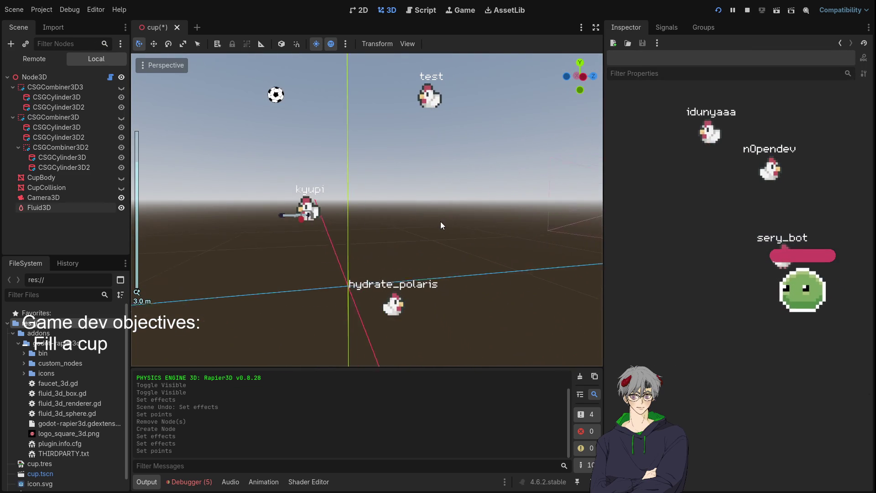
{"action": "left_click", "coordinate": [22, 197]}
{"action": "left_click", "coordinate": [102, 208]}
- Zoom and orbit the view around the new Fluid3D emitter
{"action": "scroll", "coordinate": [358, 243], "scroll_direction": "up", "scroll_amount": 5}
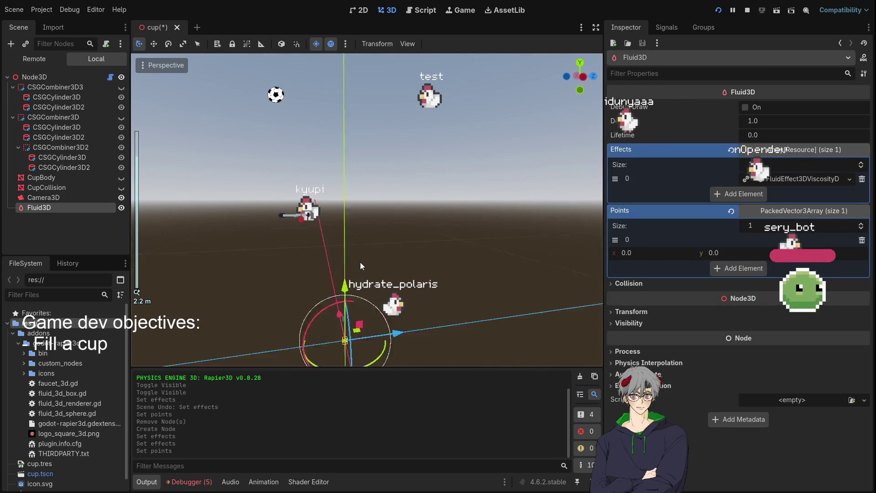
{"action": "mouse_move", "coordinate": [360, 262]}
{"action": "left_mouse_down"}
{"action": "mouse_move", "coordinate": [365, 223]}
{"action": "mouse_move", "coordinate": [419, 166]}
{"action": "mouse_move", "coordinate": [423, 197]}
{"action": "mouse_move", "coordinate": [408, 255]}
{"action": "mouse_move", "coordinate": [406, 221]}
{"action": "mouse_move", "coordinate": [483, 214]}
{"action": "mouse_move", "coordinate": [393, 197]}
{"action": "mouse_move", "coordinate": [430, 253]}
{"action": "left_mouse_up"}
{"action": "scroll", "coordinate": [445, 217], "scroll_direction": "up", "scroll_amount": 4}
{"action": "scroll", "coordinate": [393, 159], "scroll_direction": "up", "scroll_amount": 2}
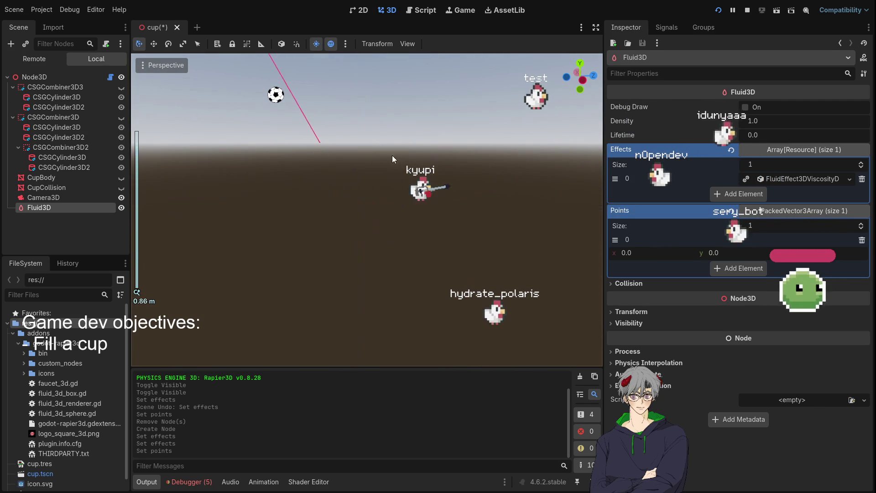
{"action": "mouse_move", "coordinate": [392, 159]}
{"action": "left_mouse_down"}
{"action": "mouse_move", "coordinate": [411, 207]}
{"action": "mouse_move", "coordinate": [385, 197]}
{"action": "mouse_move", "coordinate": [422, 239]}
{"action": "mouse_move", "coordinate": [416, 225]}
{"action": "left_mouse_up"}
{"action": "scroll", "coordinate": [412, 206], "scroll_direction": "down", "scroll_amount": 4}
{"action": "scroll", "coordinate": [414, 223], "scroll_direction": "down", "scroll_amount": 2}
{"action": "scroll", "coordinate": [422, 239], "scroll_direction": "down", "scroll_amount": 1}
{"action": "scroll", "coordinate": [416, 226], "scroll_direction": "down", "scroll_amount": 1}
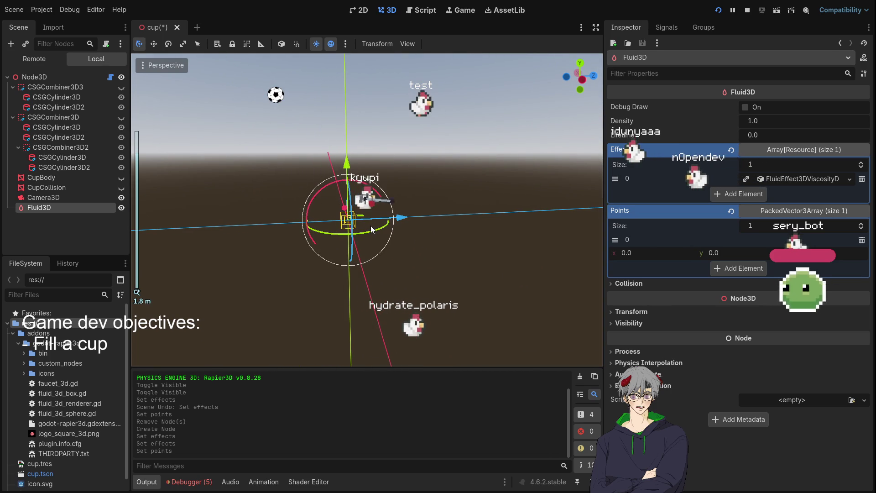
{"action": "left_click", "coordinate": [415, 264]}
{"action": "left_click_drag", "start_coordinate": [425, 262], "coordinate": [282, 250]}
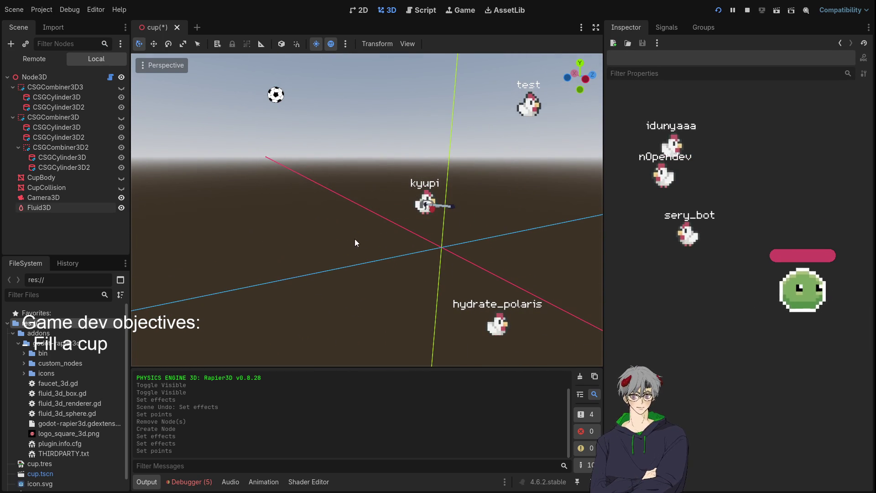
- Change the Fluid3D particle radius setting in the Inspector
{"action": "scroll", "coordinate": [403, 242], "scroll_direction": "down", "scroll_amount": 2}
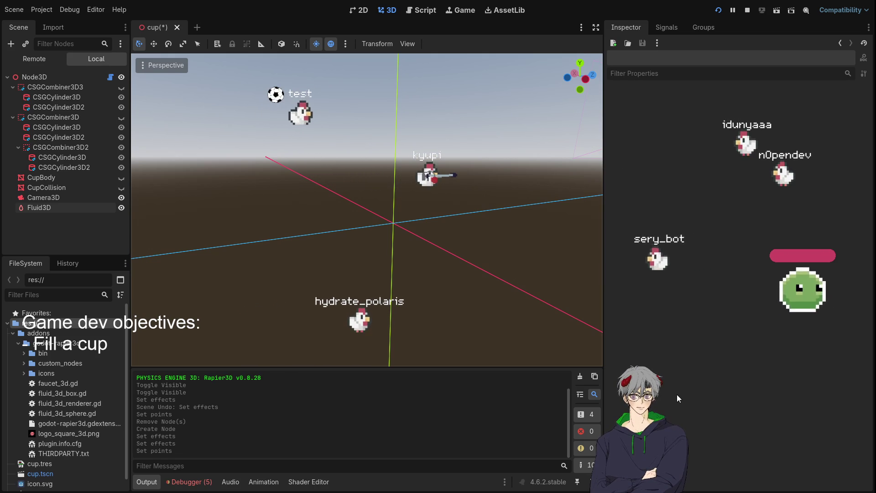
{"action": "left_click", "coordinate": [716, 396]}
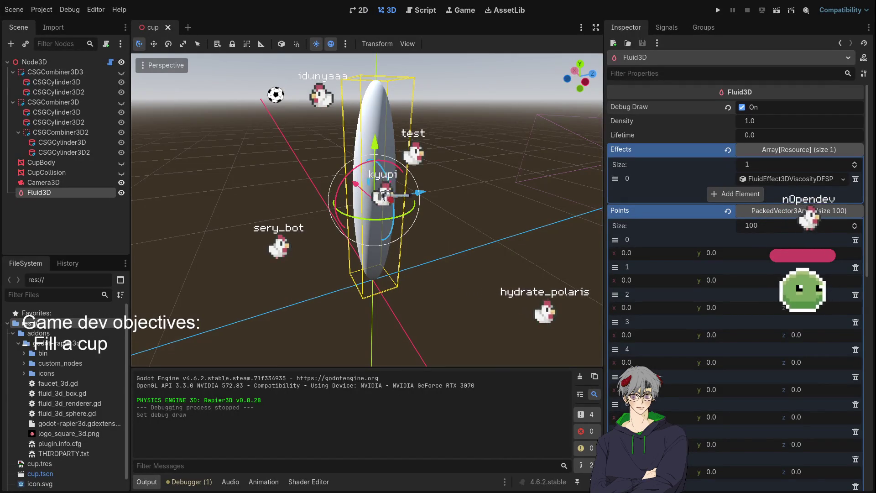
{"action": "left_click_drag", "start_coordinate": [337, 277], "coordinate": [354, 277]}
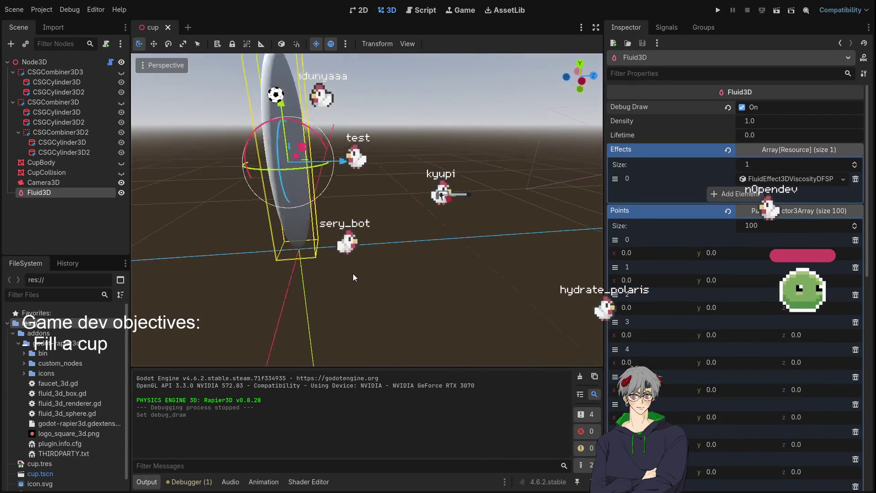
{"action": "left_click", "coordinate": [357, 275]}
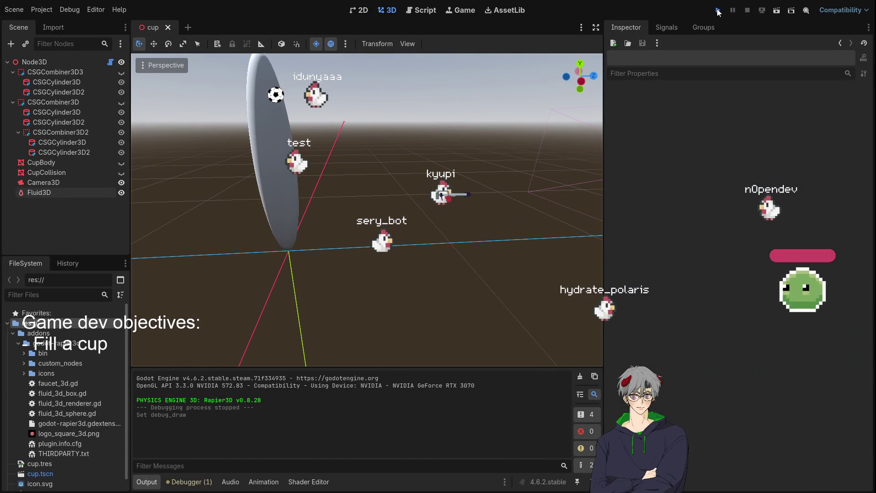
{"action": "left_click", "coordinate": [718, 11]}
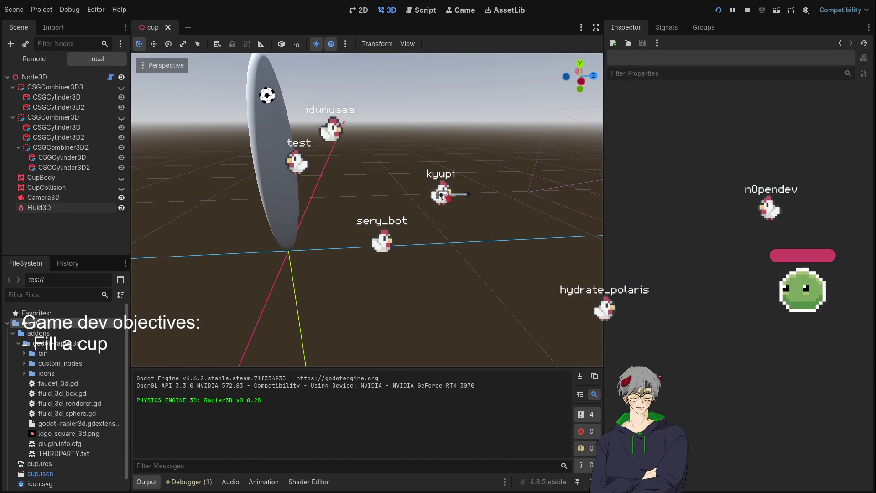
{"action": "key", "text": "F8"}
{"action": "scroll", "coordinate": [308, 171], "scroll_direction": "down", "scroll_amount": 3}
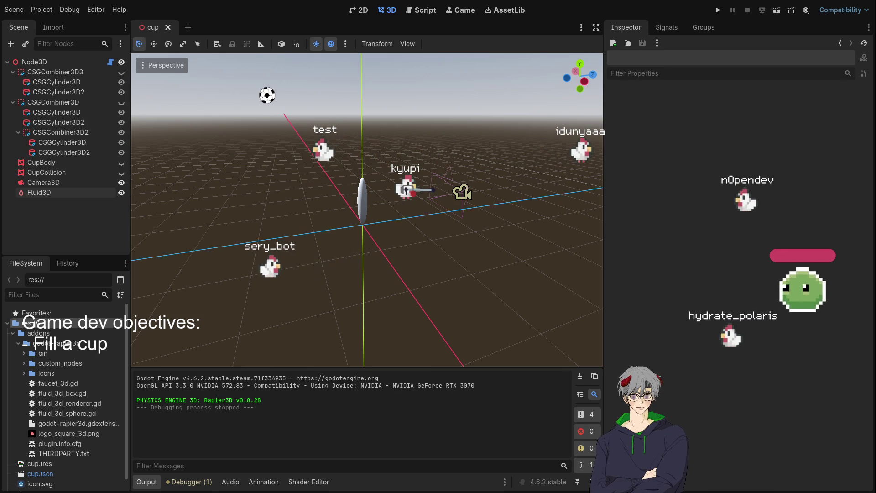
{"action": "left_click", "coordinate": [50, 183]}
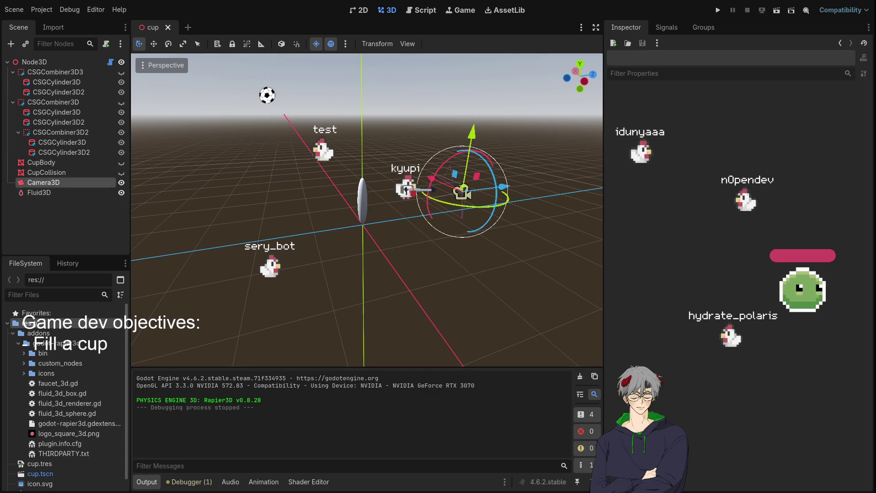
{"action": "left_click", "coordinate": [55, 193]}
{"action": "left_click", "coordinate": [56, 186]}
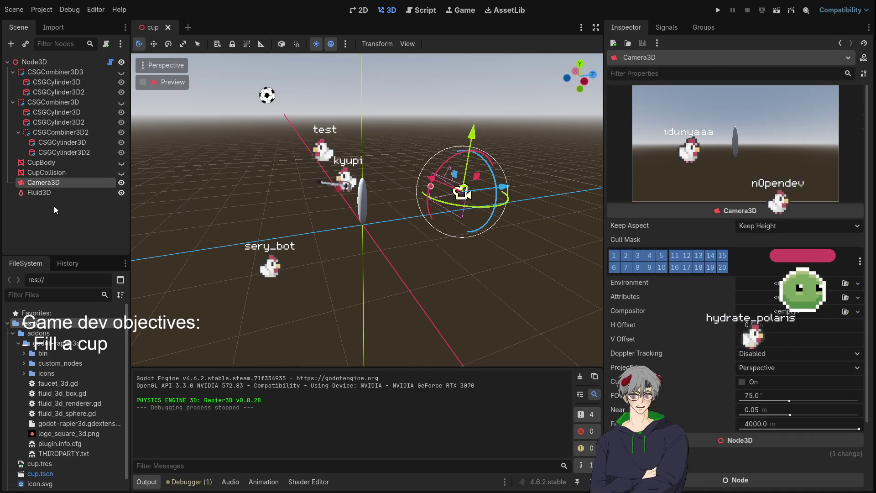
{"action": "left_click", "coordinate": [53, 206]}
{"action": "left_click", "coordinate": [53, 194]}
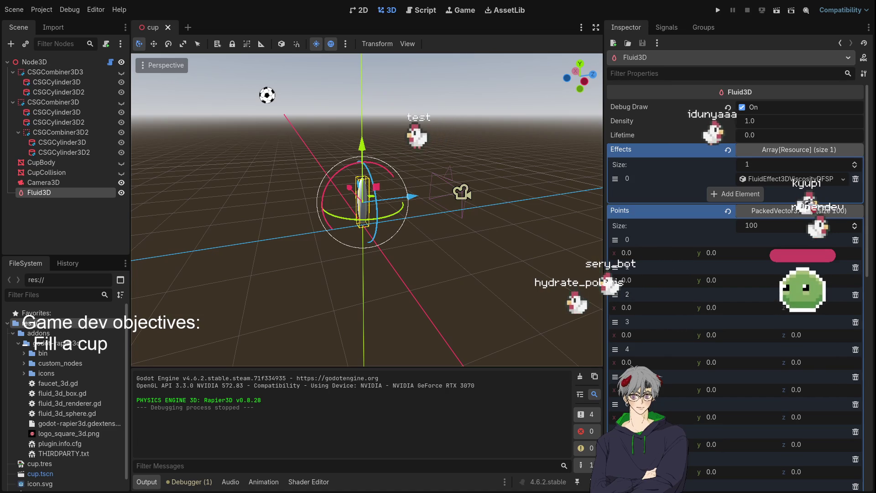
{"action": "scroll", "coordinate": [169, 270], "scroll_direction": "up", "scroll_amount": 5}
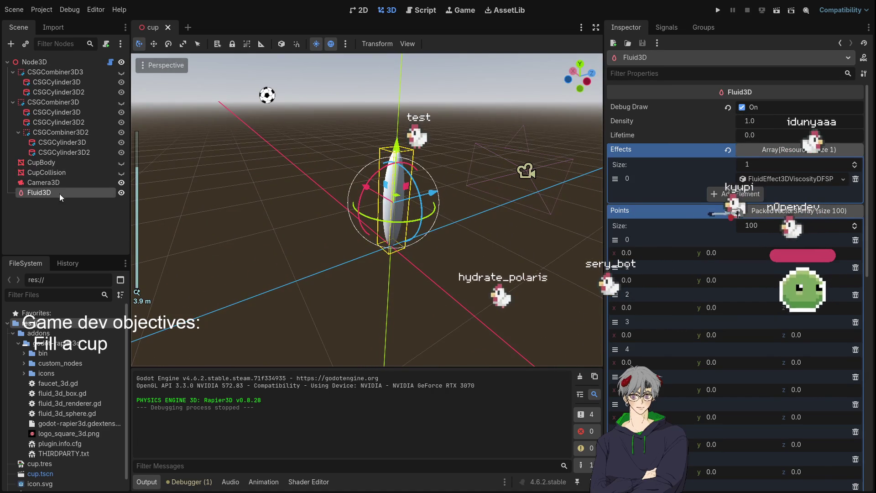
{"action": "left_click", "coordinate": [33, 63]}
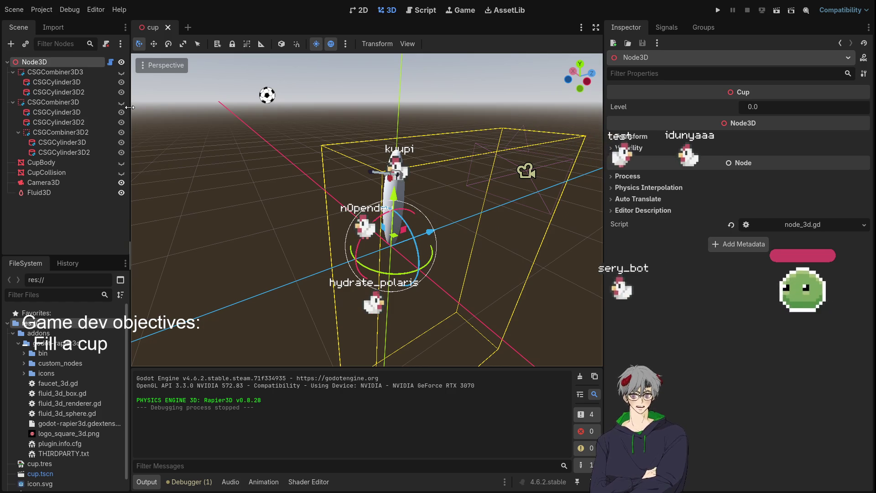
- Toggle CSGCombiner3D3 visibility and inspect its CSGCylinder3D nodes, leaving it hidden
{"action": "left_click", "coordinate": [69, 73]}
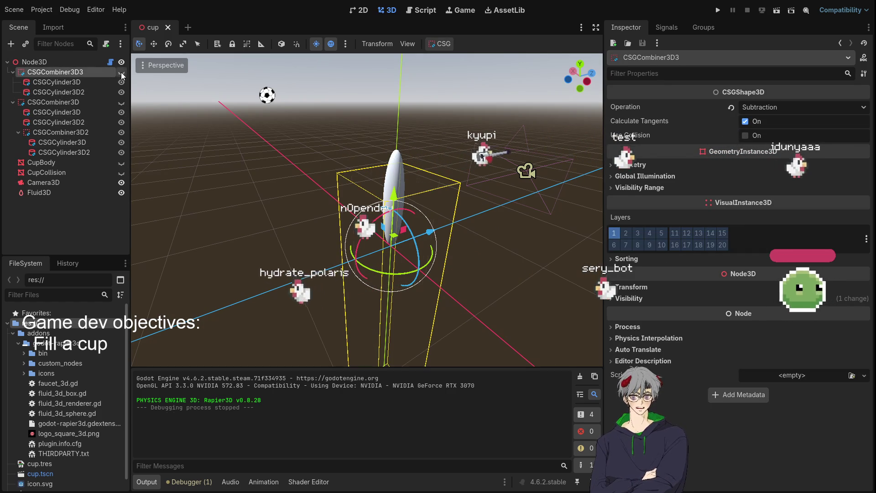
{"action": "left_click", "coordinate": [121, 72]}
{"action": "mouse_move", "coordinate": [233, 132]}
{"action": "left_mouse_down"}
{"action": "mouse_move", "coordinate": [210, 138]}
{"action": "mouse_move", "coordinate": [183, 103]}
{"action": "mouse_move", "coordinate": [250, 85]}
{"action": "left_mouse_up"}
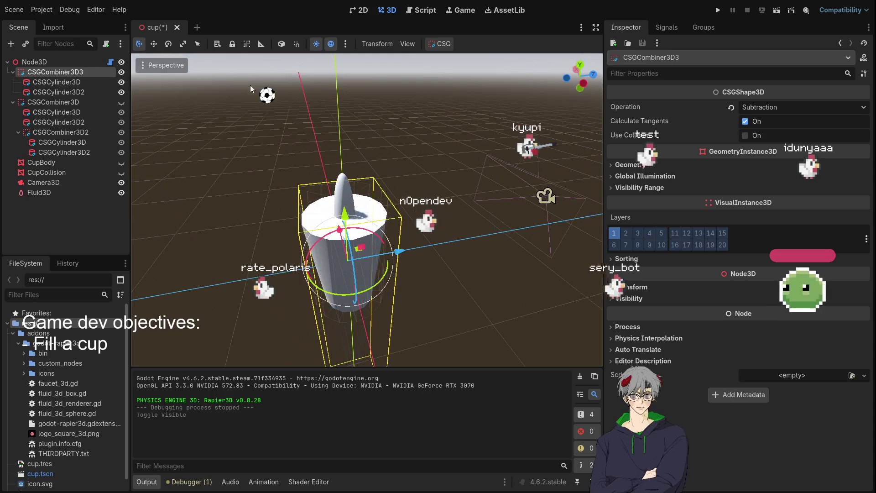
{"action": "left_click", "coordinate": [66, 84]}
{"action": "left_click", "coordinate": [63, 94]}
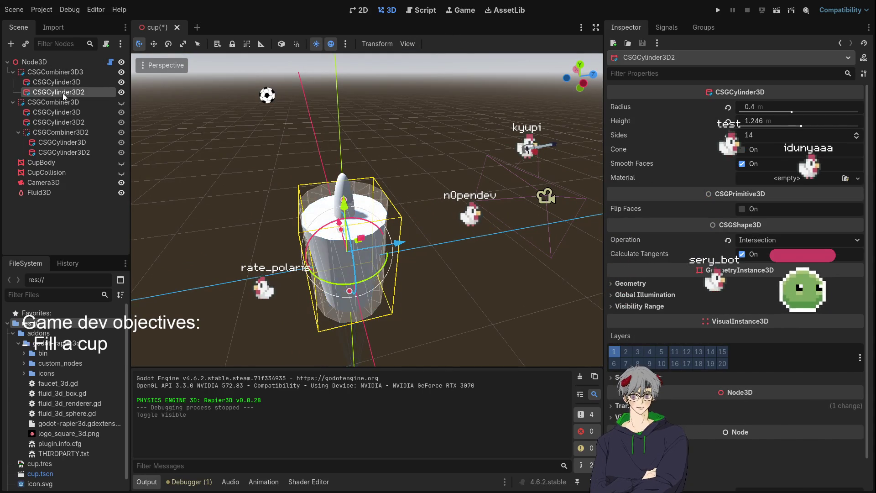
{"action": "left_click_drag", "start_coordinate": [221, 145], "coordinate": [287, 174]}
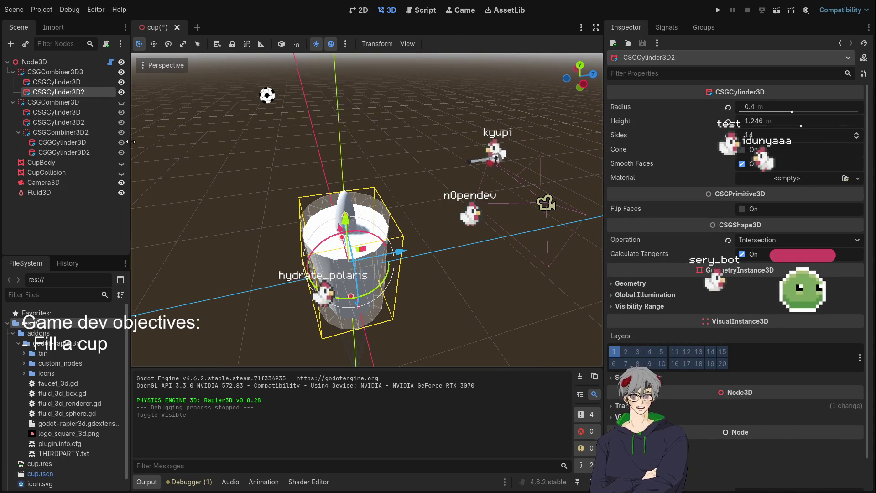
{"action": "left_click", "coordinate": [13, 102]}
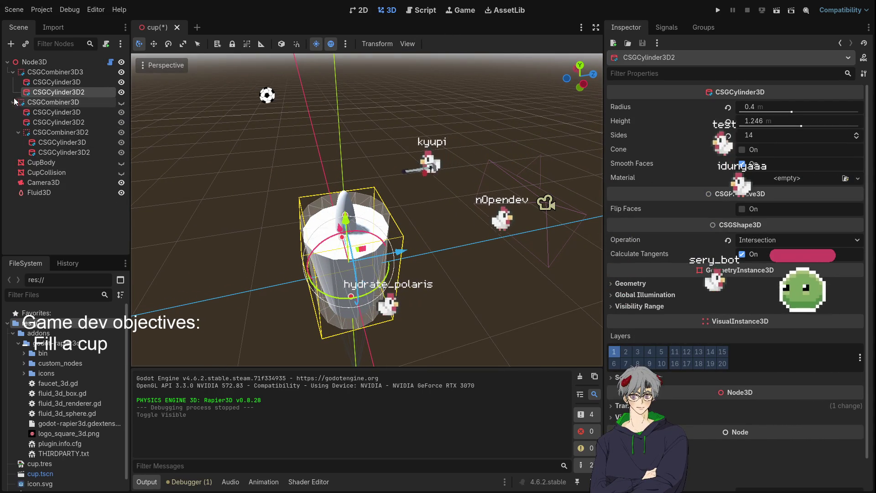
{"action": "left_click", "coordinate": [121, 73]}
{"action": "left_click", "coordinate": [121, 72]}
{"action": "mouse_move", "coordinate": [292, 156]}
{"action": "left_mouse_down"}
{"action": "mouse_move", "coordinate": [312, 113]}
{"action": "mouse_move", "coordinate": [286, 104]}
{"action": "mouse_move", "coordinate": [321, 182]}
{"action": "mouse_move", "coordinate": [352, 169]}
{"action": "mouse_move", "coordinate": [324, 155]}
{"action": "left_mouse_up"}
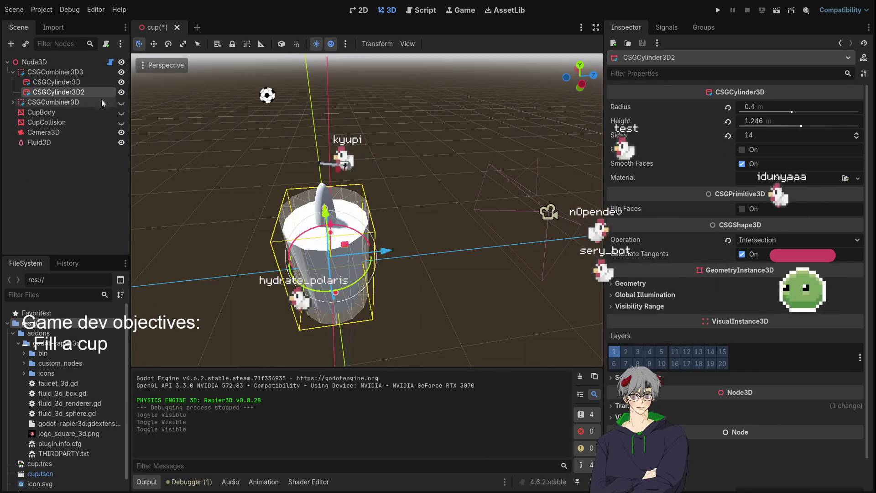
{"action": "left_click", "coordinate": [121, 72]}
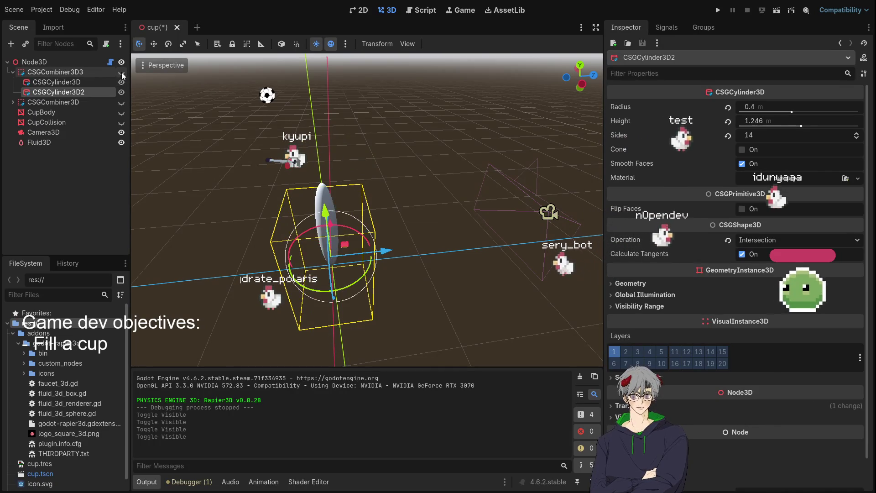
- Make the CSGCombiner3D cup visible and bake a collision shape from it
{"action": "left_click", "coordinate": [57, 104]}
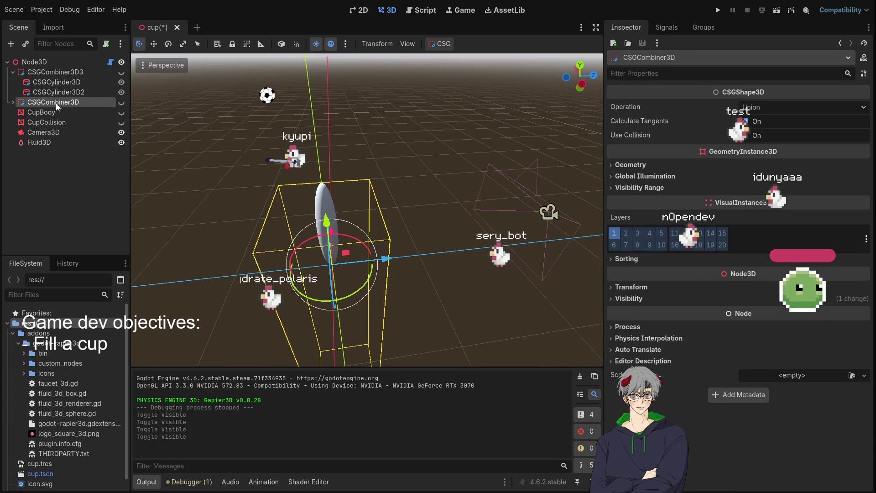
{"action": "left_click", "coordinate": [121, 102]}
{"action": "left_click_drag", "start_coordinate": [362, 152], "coordinate": [361, 144]}
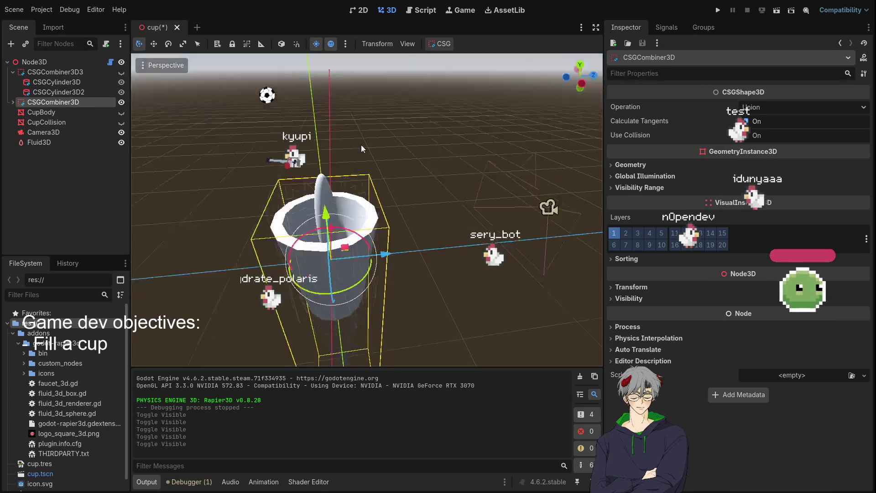
{"action": "left_click", "coordinate": [439, 44]}
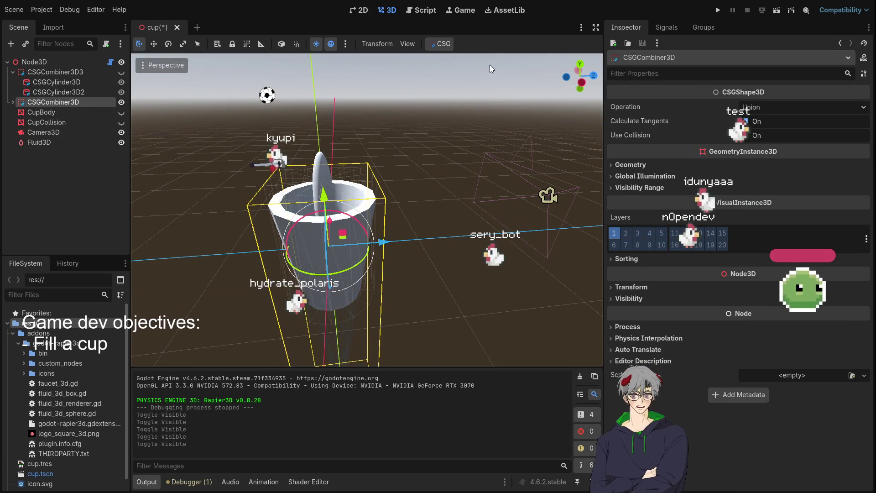
{"action": "left_click", "coordinate": [454, 73]}
{"action": "mouse_move", "coordinate": [357, 135]}
{"action": "left_mouse_down"}
{"action": "mouse_move", "coordinate": [368, 192]}
{"action": "mouse_move", "coordinate": [371, 138]}
{"action": "left_mouse_up"}
{"action": "scroll", "coordinate": [370, 177], "scroll_direction": "up", "scroll_amount": 3}
{"action": "mouse_move", "coordinate": [370, 177]}
{"action": "left_mouse_down"}
{"action": "mouse_move", "coordinate": [367, 160]}
{"action": "mouse_move", "coordinate": [396, 190]}
{"action": "left_mouse_up"}
{"action": "left_click_drag", "start_coordinate": [414, 184], "coordinate": [407, 162]}
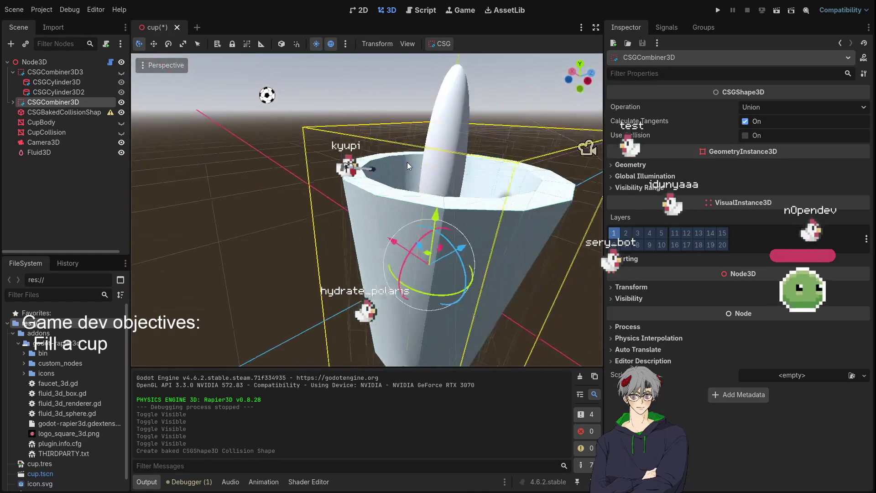
{"action": "left_click", "coordinate": [65, 113]}
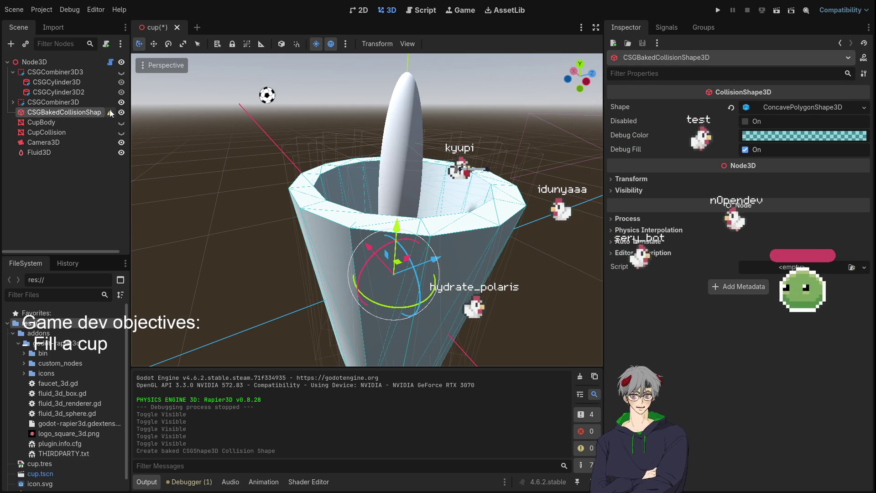
{"action": "left_click", "coordinate": [239, 114]}
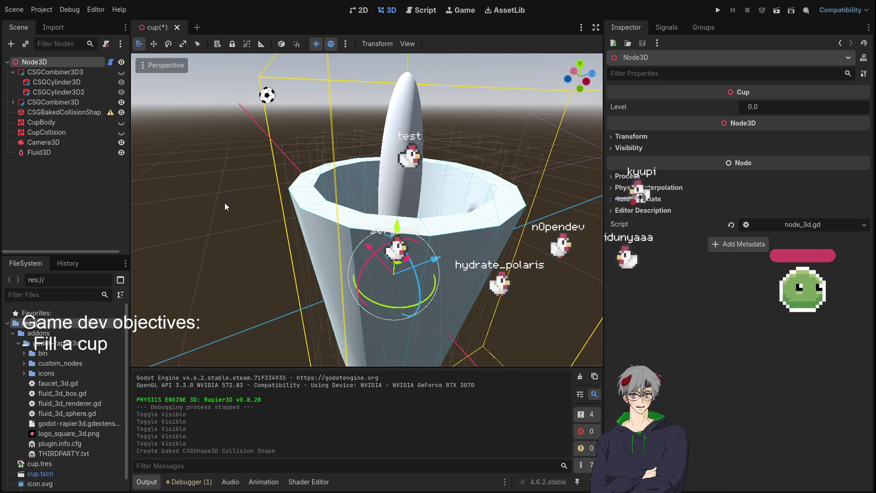
- Add a RapierRigidBody3D node and reparent CSGBakedCollisionShape beneath it
{"action": "key", "text": "ctrl+shift+z"}
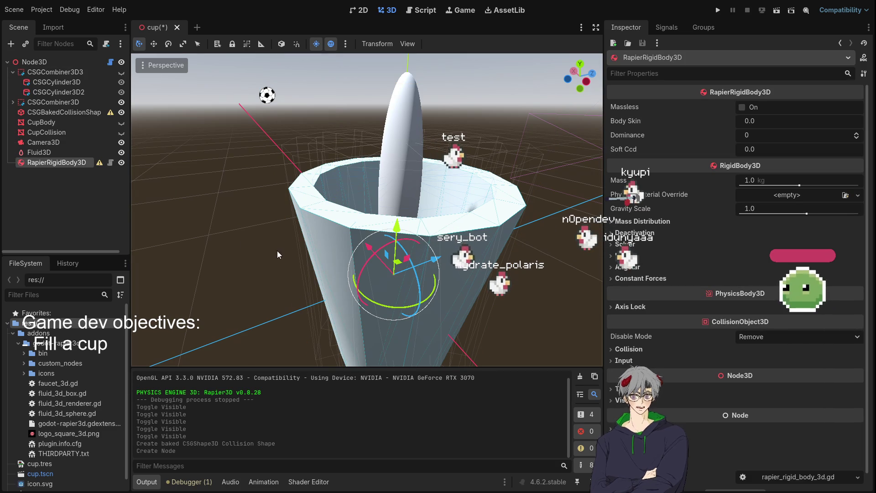
{"action": "left_click_drag", "start_coordinate": [62, 112], "coordinate": [45, 163]}
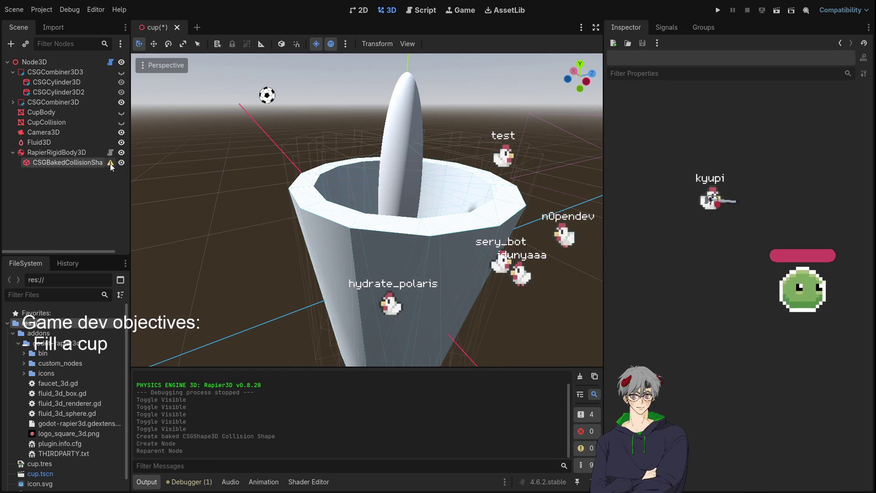
{"action": "left_click", "coordinate": [57, 162]}
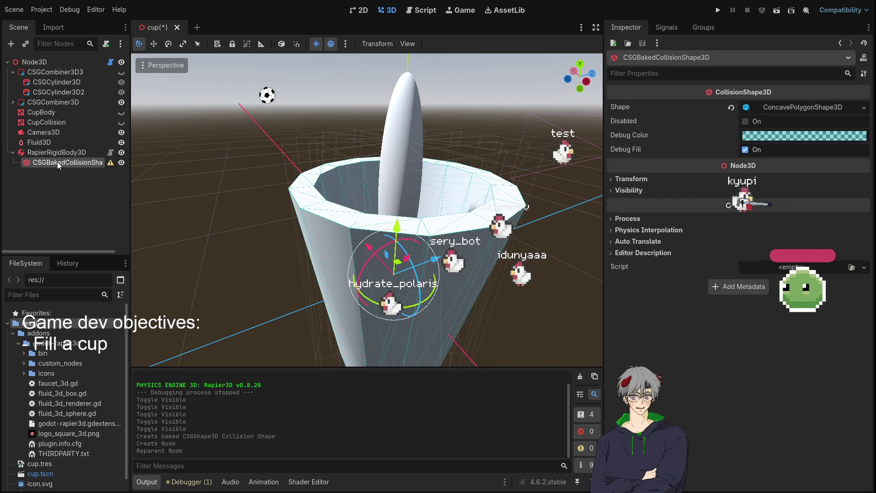
{"action": "left_click", "coordinate": [62, 199]}
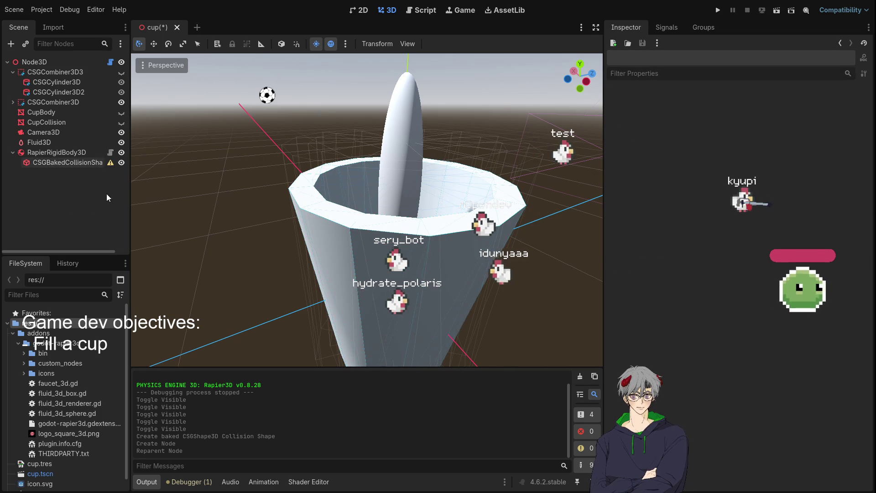
{"action": "left_click", "coordinate": [76, 163]}
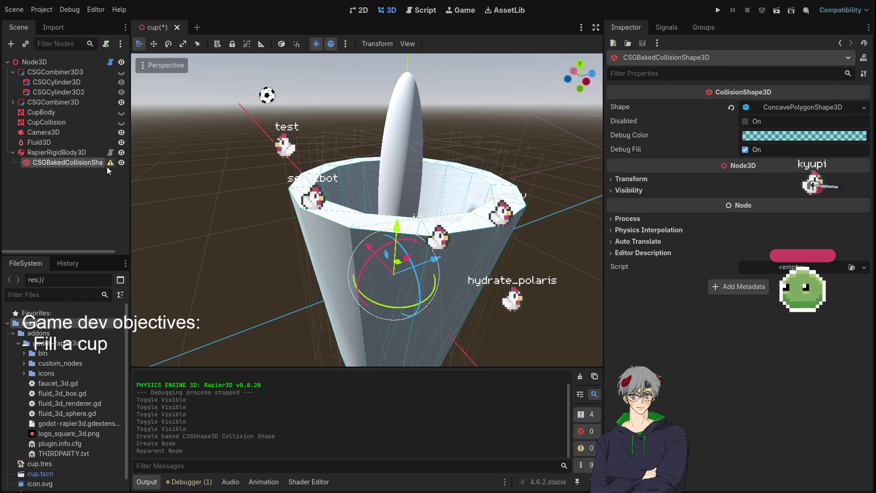
{"action": "left_click", "coordinate": [93, 207]}
- Run the project with F5 to test the cup, then stop it
{"action": "scroll", "coordinate": [284, 206], "scroll_direction": "down", "scroll_amount": 5}
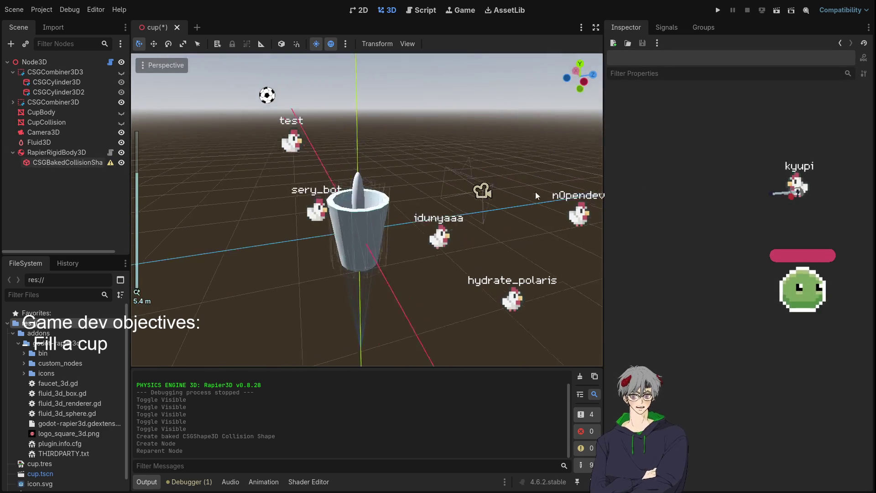
{"action": "key", "text": "F5"}
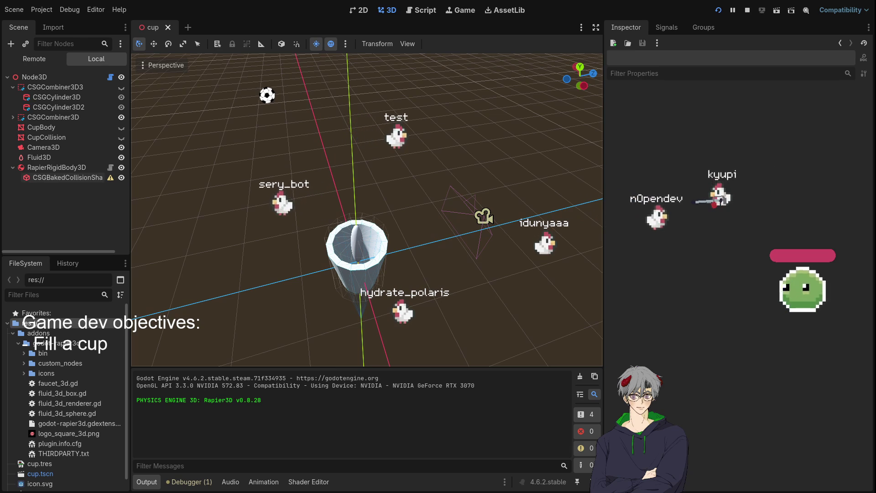
{"action": "key", "text": "F8"}
- Move Camera3D up and tilt it to look down into the cup, then save
{"action": "left_click", "coordinate": [451, 217]}
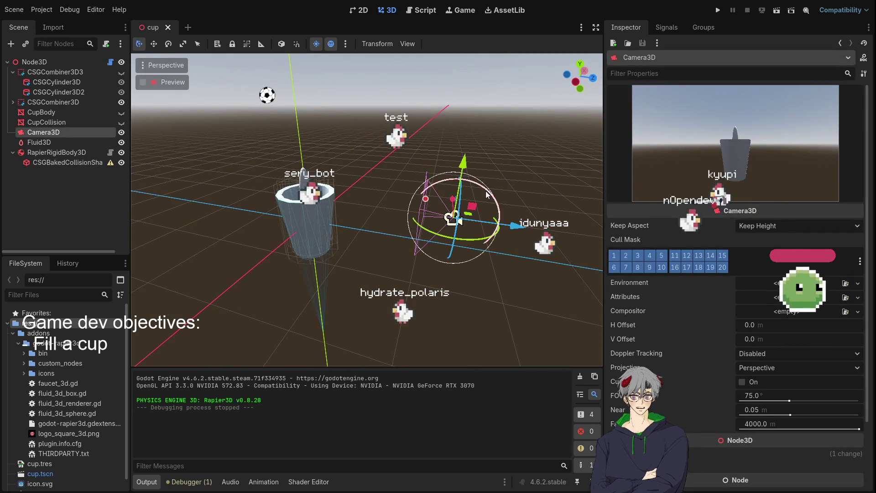
{"action": "left_click_drag", "start_coordinate": [453, 218], "coordinate": [466, 147]}
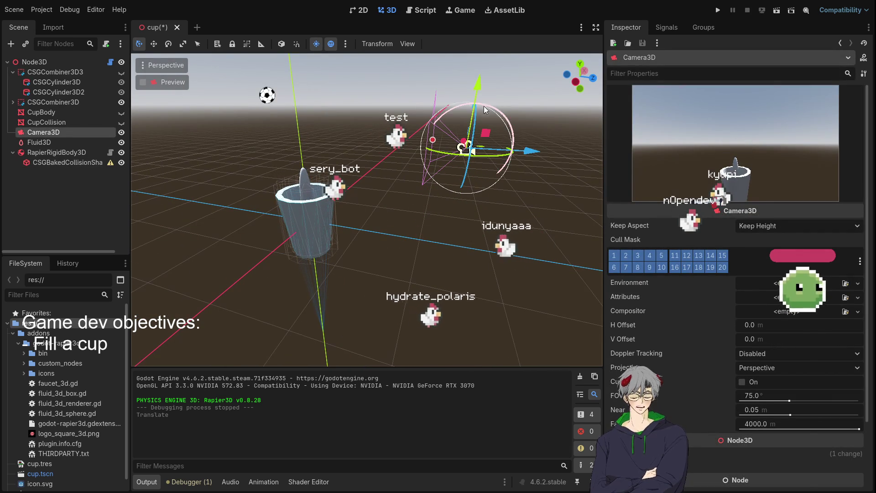
{"action": "mouse_move", "coordinate": [468, 100]}
{"action": "left_mouse_down"}
{"action": "mouse_move", "coordinate": [472, 108]}
{"action": "mouse_move", "coordinate": [456, 104]}
{"action": "left_mouse_up"}
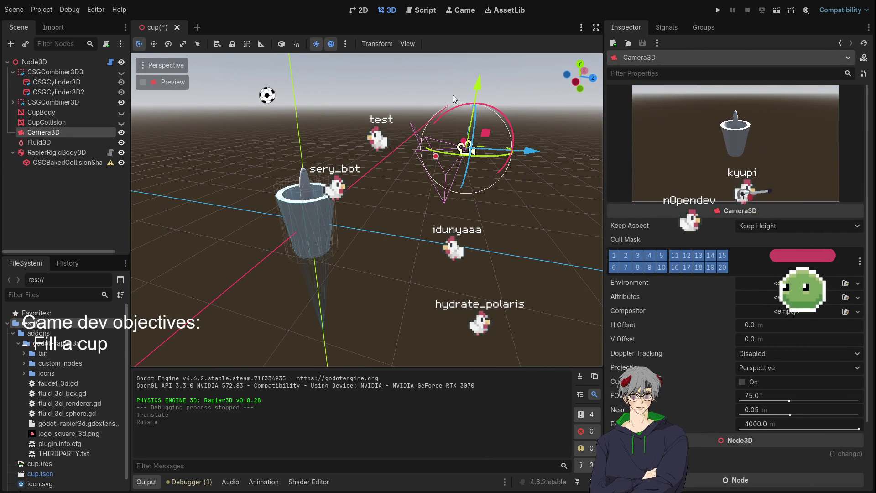
{"action": "left_click", "coordinate": [483, 82]}
{"action": "left_click_drag", "start_coordinate": [533, 155], "coordinate": [462, 153]}
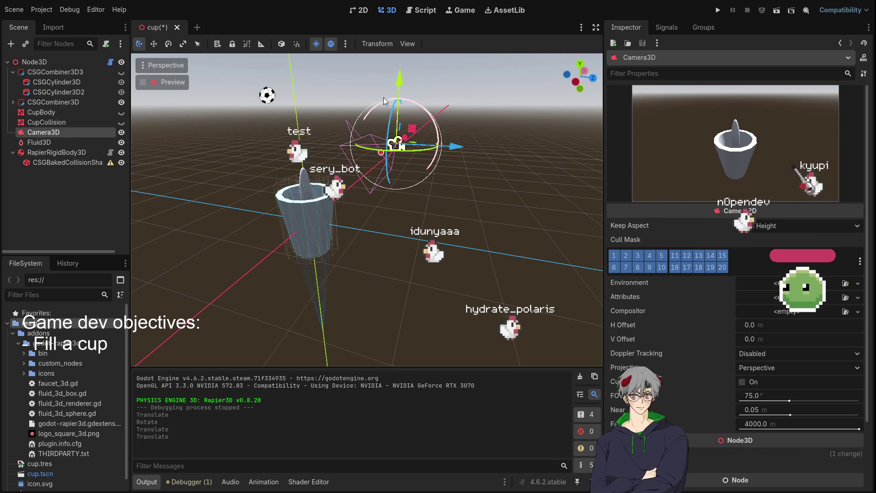
{"action": "left_click_drag", "start_coordinate": [382, 100], "coordinate": [384, 112]}
{"action": "mouse_move", "coordinate": [283, 146]}
{"action": "left_mouse_down"}
{"action": "mouse_move", "coordinate": [330, 213]}
{"action": "mouse_move", "coordinate": [327, 235]}
{"action": "mouse_move", "coordinate": [318, 171]}
{"action": "mouse_move", "coordinate": [317, 193]}
{"action": "mouse_move", "coordinate": [283, 174]}
{"action": "mouse_move", "coordinate": [215, 160]}
{"action": "left_mouse_up"}
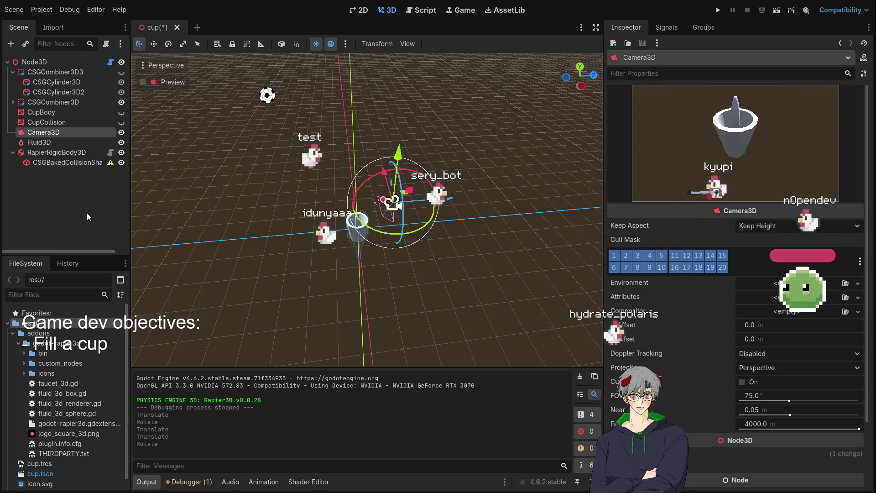
{"action": "key", "text": "ctrl+s"}
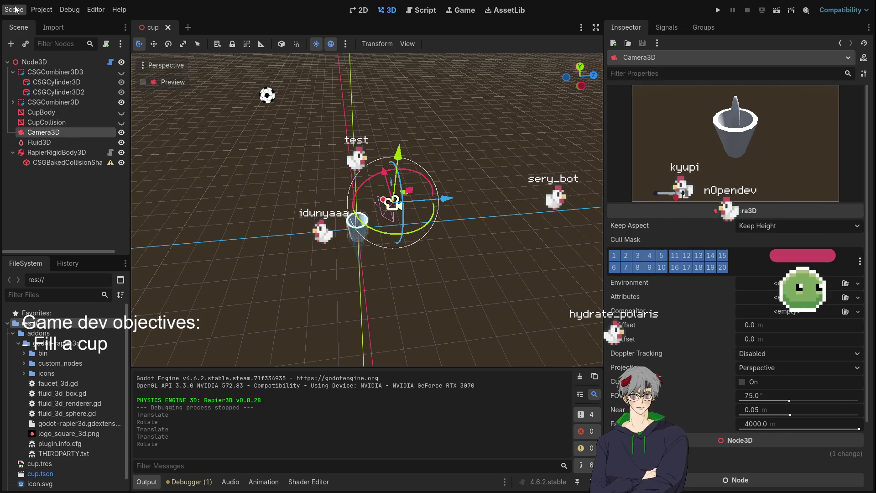
- Create a new 3D scene, cut Camera3D from the cup scene, and select the new Node3D root
{"action": "key", "text": "ctrl+n"}
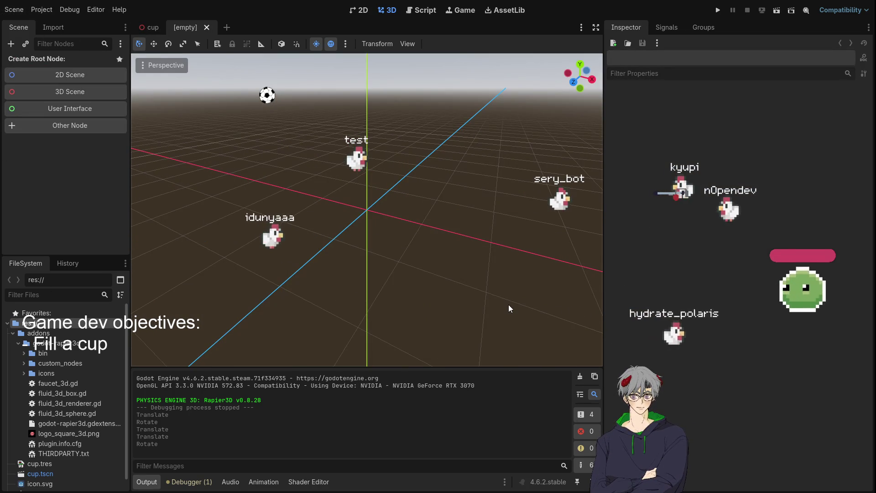
{"action": "left_click", "coordinate": [68, 91]}
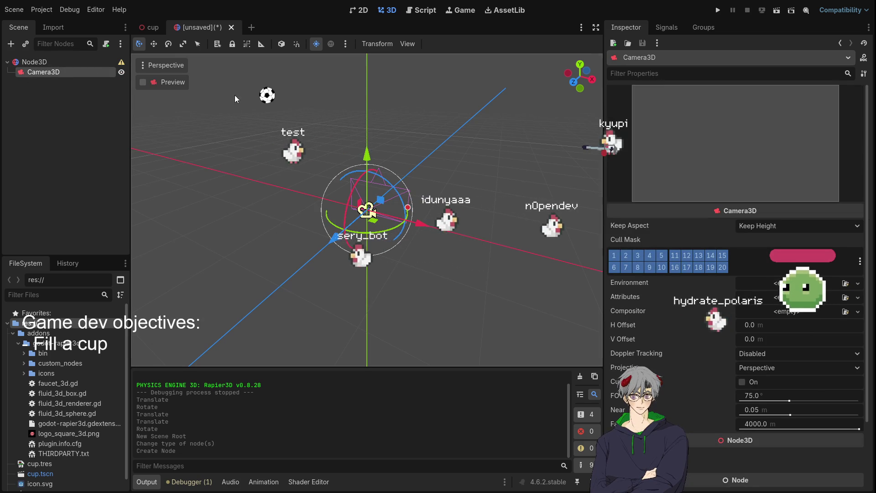
{"action": "left_click", "coordinate": [161, 27]}
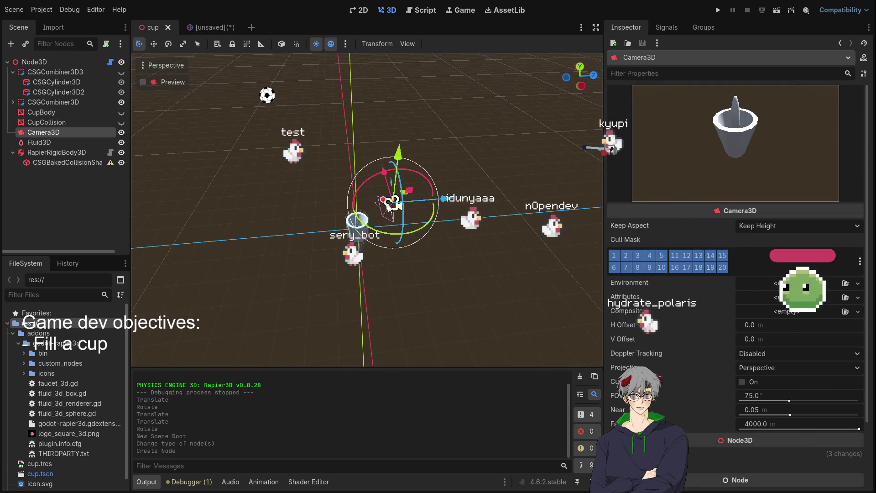
{"action": "key", "text": "ctrl+x"}
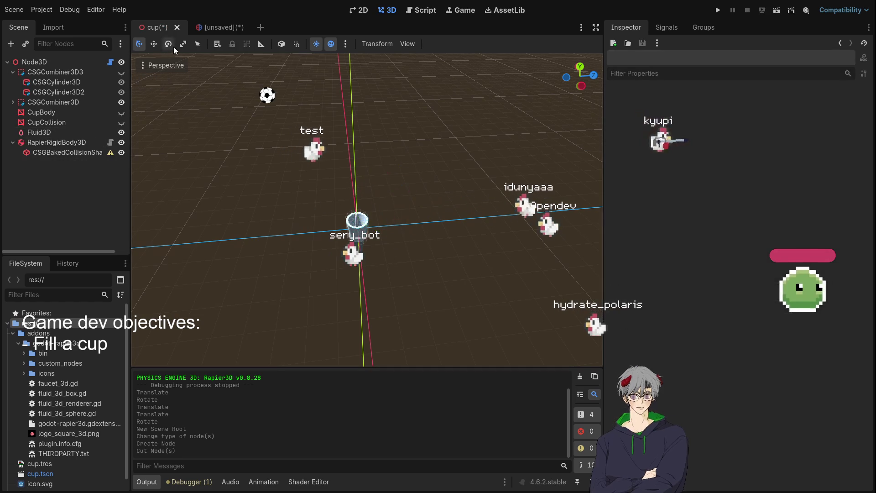
{"action": "left_click", "coordinate": [218, 26]}
{"action": "left_click", "coordinate": [36, 61]}
- Paste the camera under Node3D and instance cup.tscn under the root
{"action": "key", "text": "ctrl+v"}
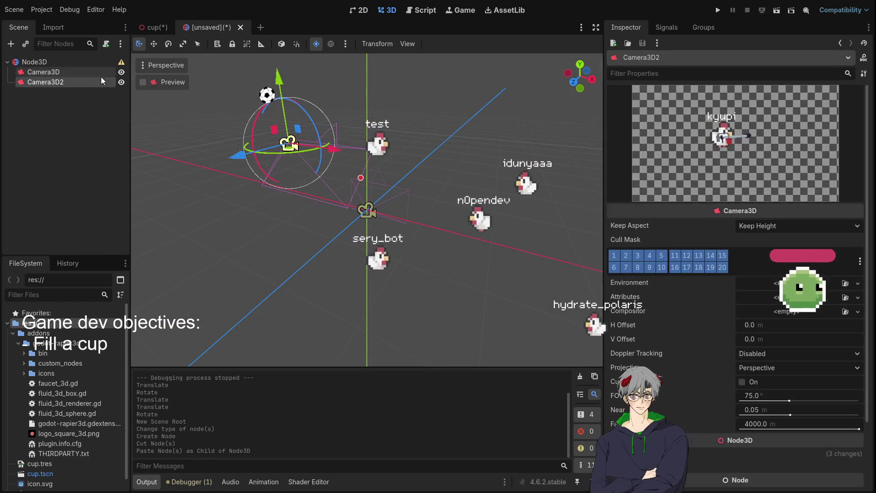
{"action": "left_click_drag", "start_coordinate": [285, 169], "coordinate": [393, 201]}
{"action": "left_click", "coordinate": [399, 203]}
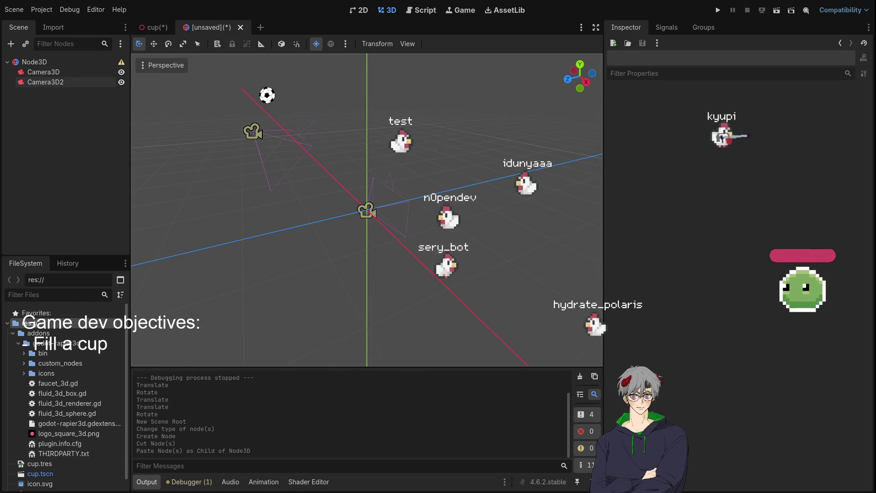
{"action": "left_click", "coordinate": [40, 65]}
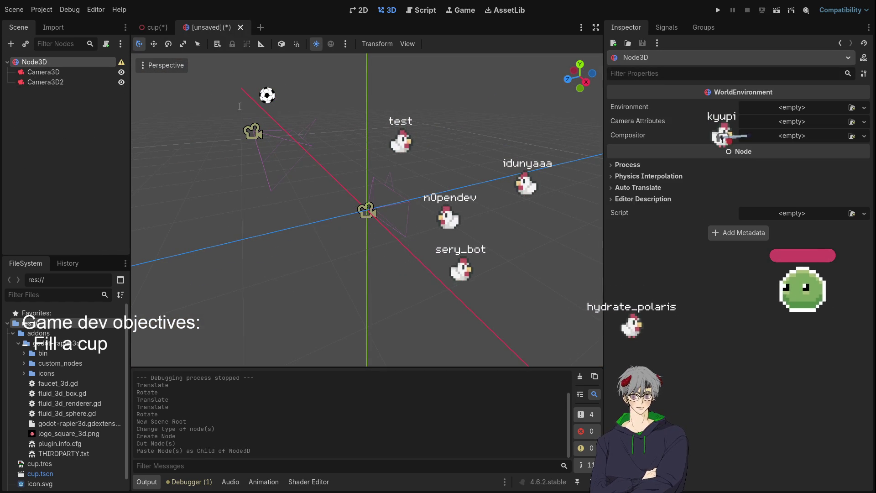
{"action": "mouse_move", "coordinate": [290, 111]}
{"action": "left_mouse_down"}
{"action": "mouse_move", "coordinate": [373, 252]}
{"action": "mouse_move", "coordinate": [409, 219]}
{"action": "left_mouse_up"}
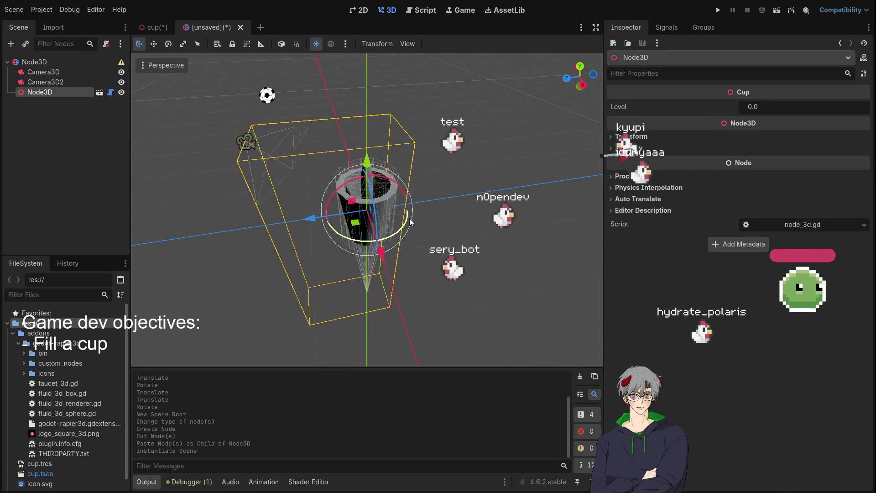
- Delete the leftover Camera3D, keeping only Camera3D2
{"action": "left_click", "coordinate": [50, 82]}
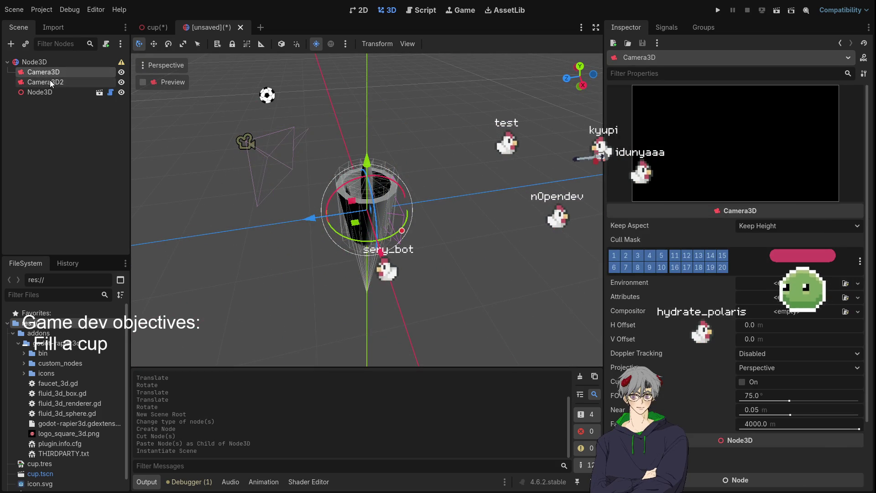
{"action": "left_click", "coordinate": [58, 65]}
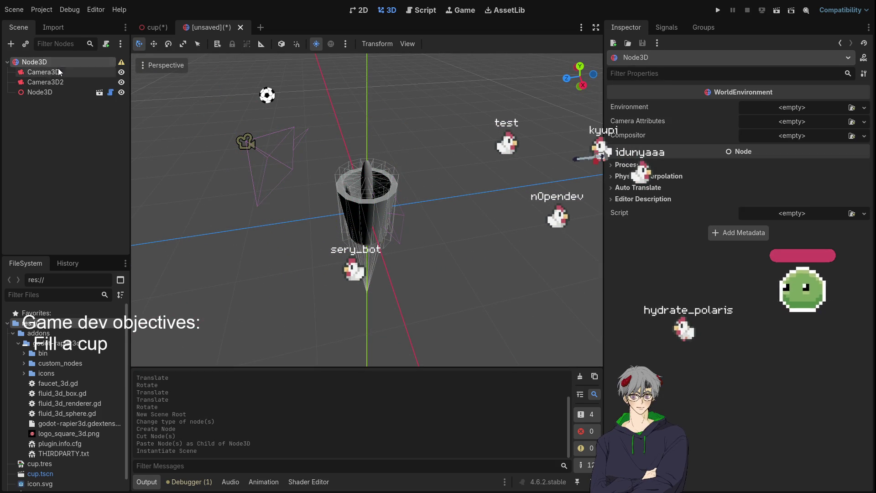
{"action": "left_click", "coordinate": [54, 74]}
{"action": "key", "text": "Delete"}
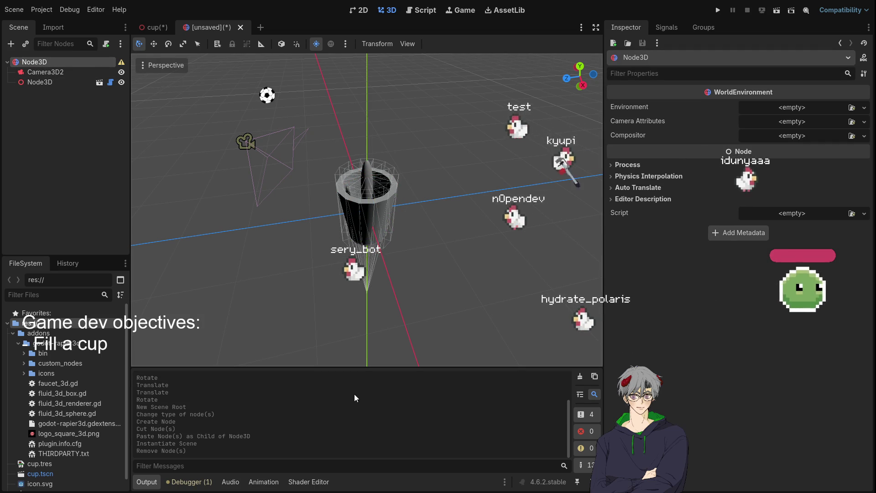
{"action": "left_click_drag", "start_coordinate": [297, 213], "coordinate": [284, 165]}
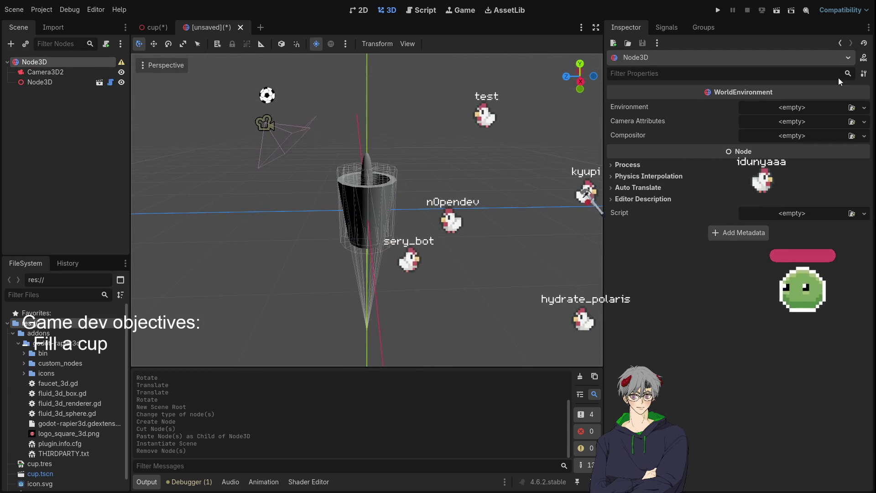
- Assign a New Environment resource to the WorldEnvironment's Environment setting
{"action": "left_click", "coordinate": [841, 136]}
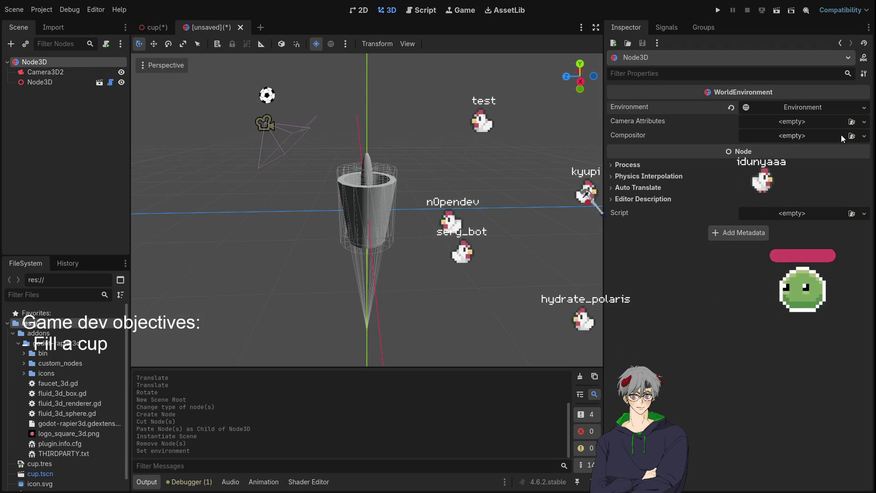
{"action": "mouse_move", "coordinate": [411, 165]}
{"action": "left_mouse_down"}
{"action": "mouse_move", "coordinate": [387, 169]}
{"action": "mouse_move", "coordinate": [400, 180]}
{"action": "mouse_move", "coordinate": [343, 206]}
{"action": "mouse_move", "coordinate": [319, 192]}
{"action": "left_mouse_up"}
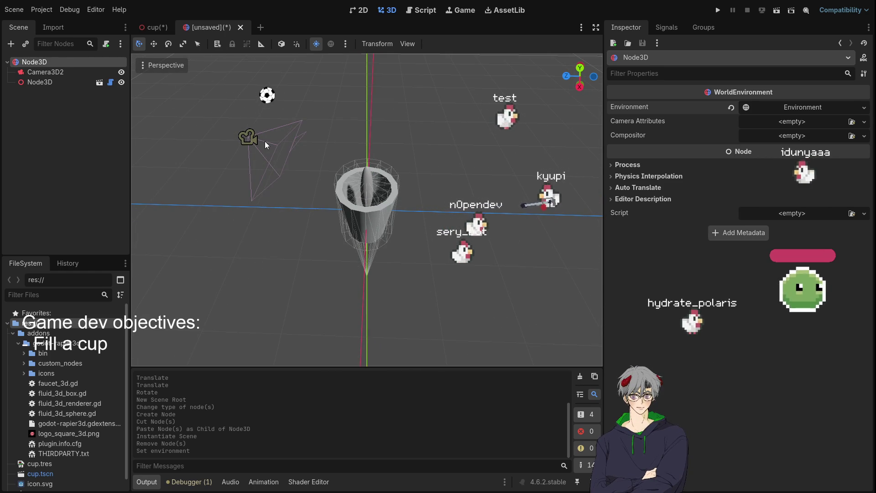
{"action": "left_click", "coordinate": [365, 191]}
- Push Camera3D2 along its Z axis in close to the cup
{"action": "left_click", "coordinate": [62, 72]}
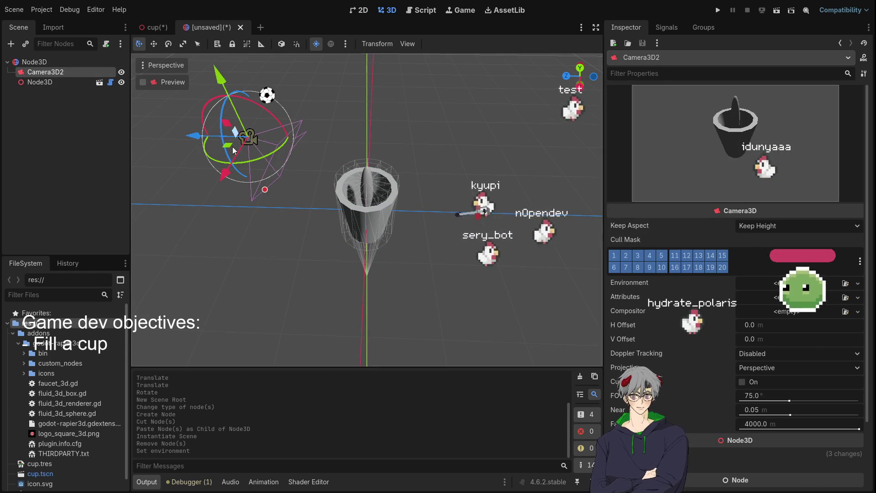
{"action": "left_click_drag", "start_coordinate": [191, 134], "coordinate": [207, 130]}
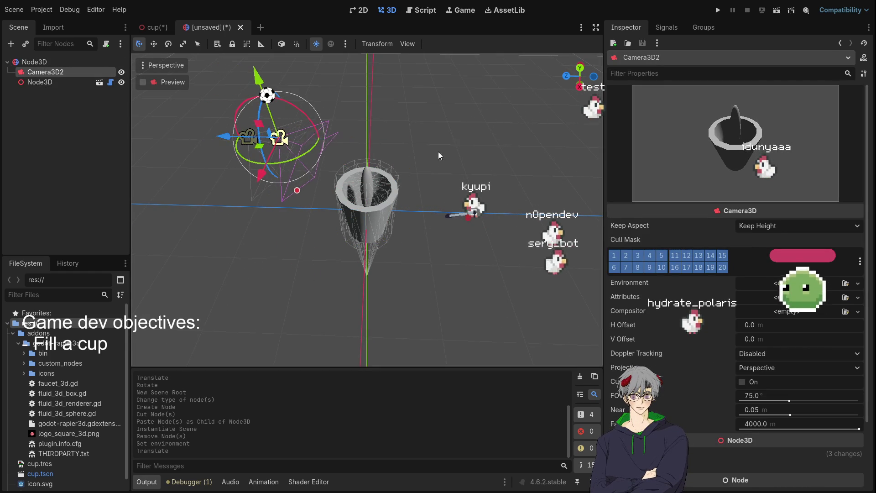
{"action": "scroll", "coordinate": [442, 190], "scroll_direction": "down", "scroll_amount": 5}
{"action": "scroll", "coordinate": [411, 150], "scroll_direction": "down", "scroll_amount": 2}
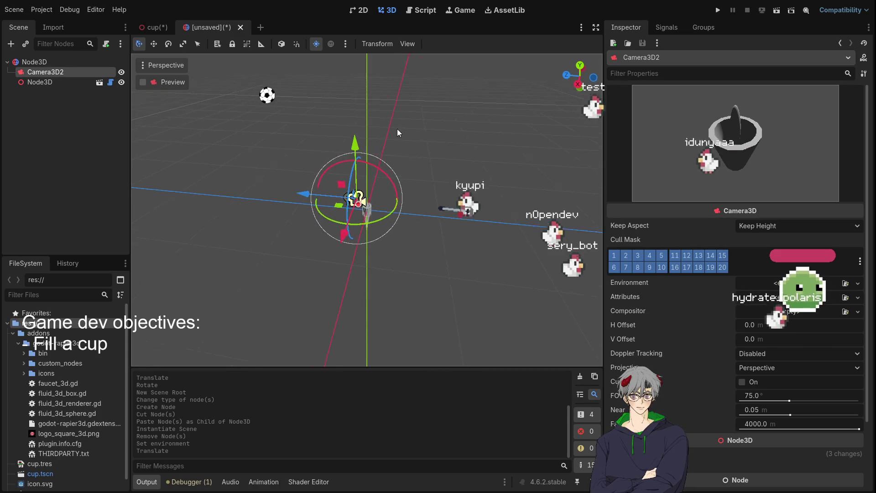
{"action": "scroll", "coordinate": [415, 189], "scroll_direction": "down", "scroll_amount": 1}
{"action": "left_click", "coordinate": [437, 193]}
{"action": "mouse_move", "coordinate": [437, 193]}
{"action": "left_mouse_down"}
{"action": "mouse_move", "coordinate": [434, 257]}
{"action": "mouse_move", "coordinate": [426, 125]}
{"action": "mouse_move", "coordinate": [424, 180]}
{"action": "left_mouse_up"}
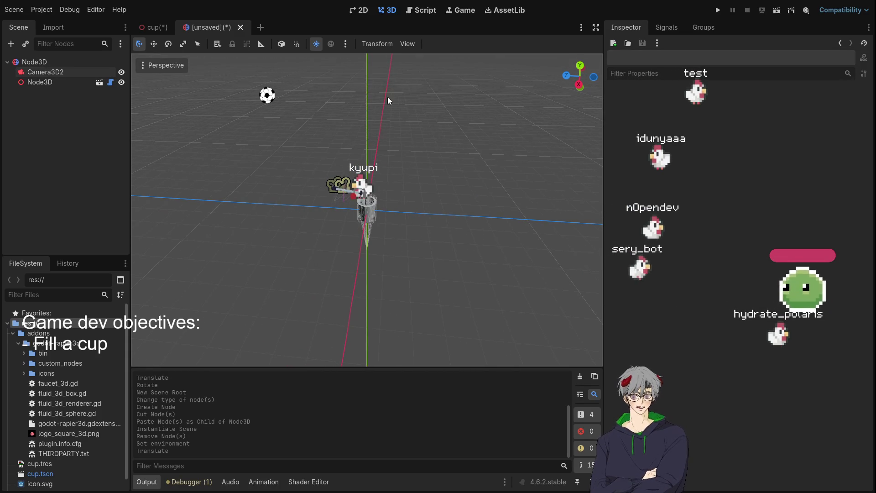
{"action": "left_click", "coordinate": [30, 64]}
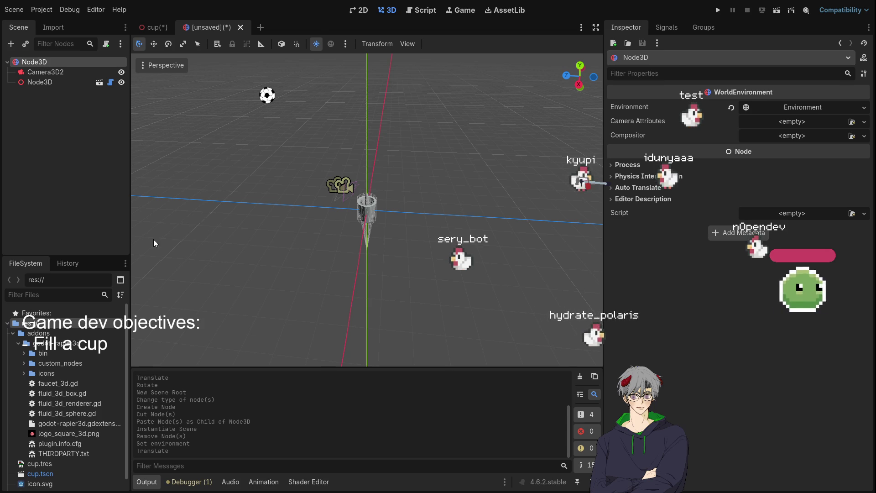
- Raise the DirectionalLight3D above the cup and angle it to shine down on it
{"action": "mouse_move", "coordinate": [367, 167]}
{"action": "left_mouse_down"}
{"action": "mouse_move", "coordinate": [354, 50]}
{"action": "mouse_move", "coordinate": [288, 105]}
{"action": "mouse_move", "coordinate": [318, 96]}
{"action": "left_mouse_up"}
{"action": "mouse_move", "coordinate": [339, 65]}
{"action": "left_mouse_down"}
{"action": "mouse_move", "coordinate": [359, 60]}
{"action": "mouse_move", "coordinate": [434, 89]}
{"action": "mouse_move", "coordinate": [368, 99]}
{"action": "mouse_move", "coordinate": [370, 159]}
{"action": "left_mouse_up"}
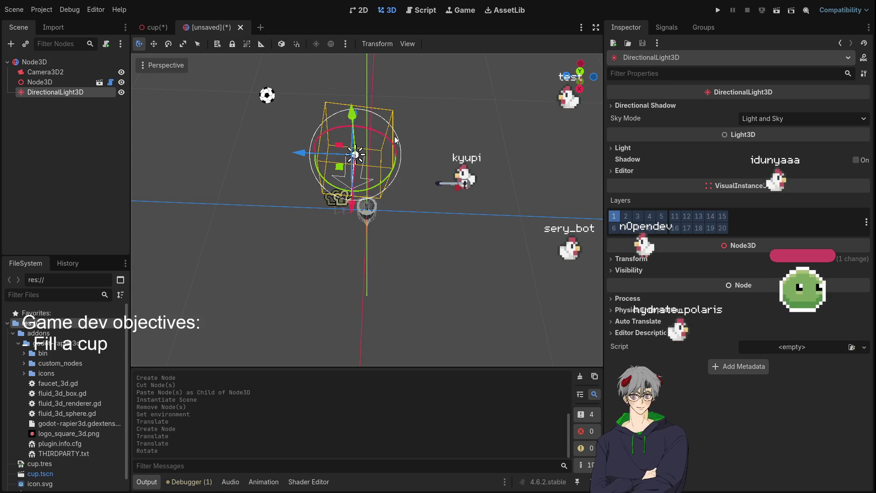
{"action": "left_click_drag", "start_coordinate": [297, 153], "coordinate": [323, 149]}
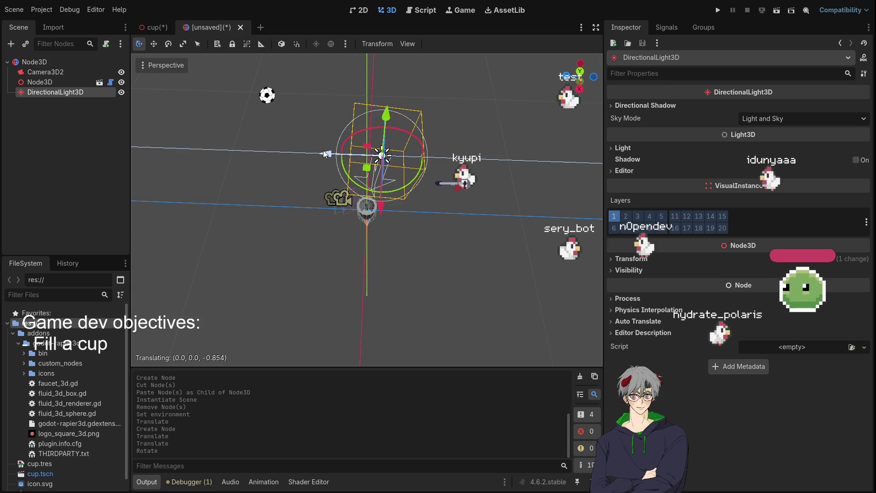
- Run the scene, saving it as 'world', then stop it and run it again
{"action": "left_click", "coordinate": [718, 9]}
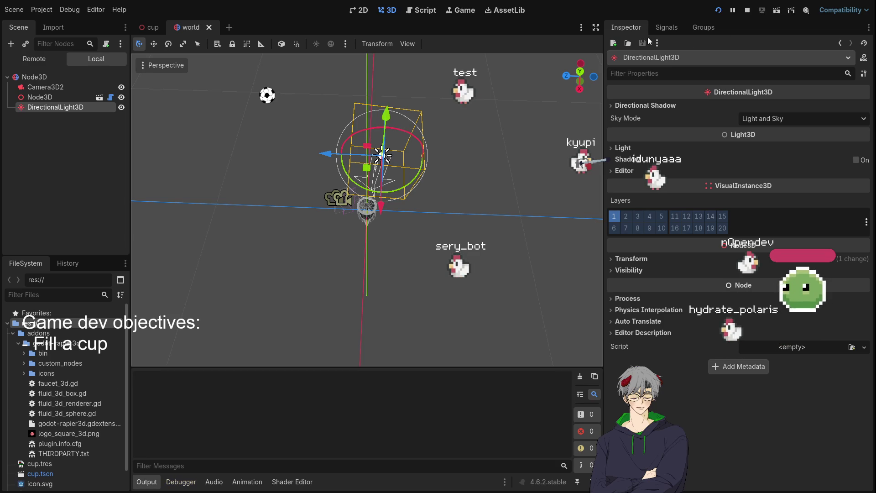
{"action": "key", "text": "F8"}
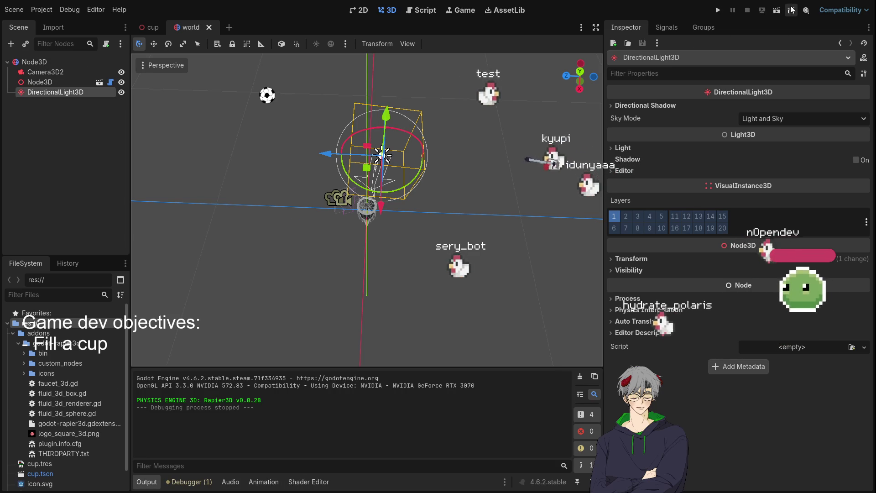
{"action": "left_click", "coordinate": [791, 14]}
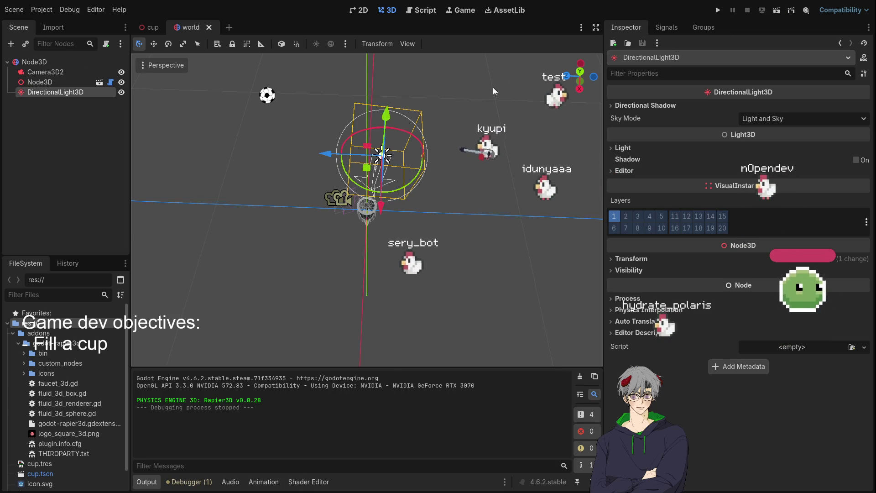
{"action": "left_click", "coordinate": [111, 154]}
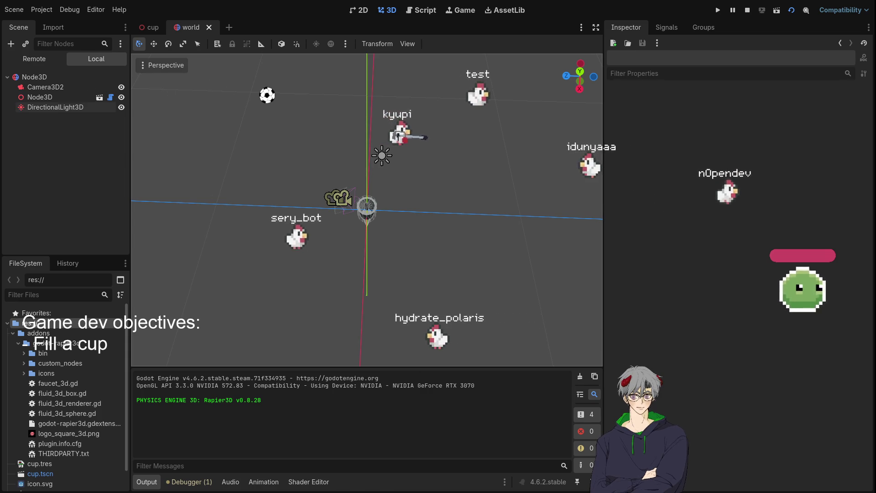
- In the cup scene, inspect the CSGCylinder3D, RapierRigidBody3D and CupBody nodes
{"action": "scroll", "coordinate": [323, 167], "scroll_direction": "up", "scroll_amount": 3}
{"action": "scroll", "coordinate": [333, 197], "scroll_direction": "up", "scroll_amount": 3}
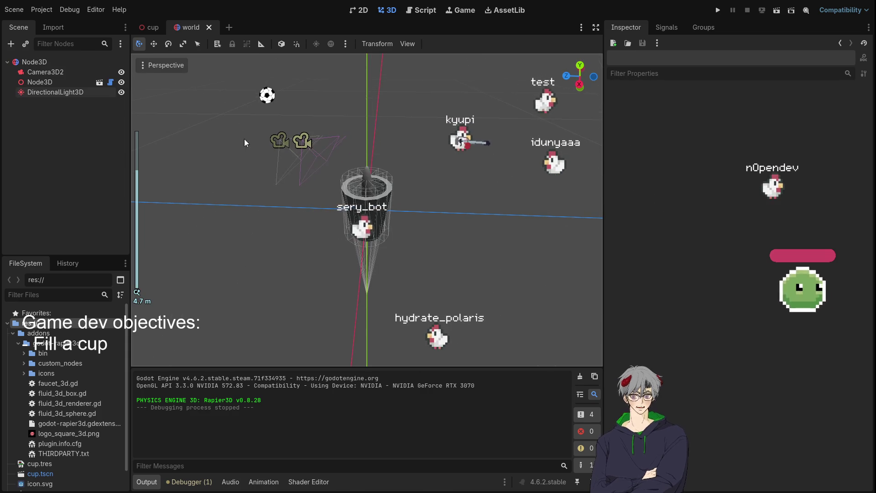
{"action": "left_click", "coordinate": [150, 28]}
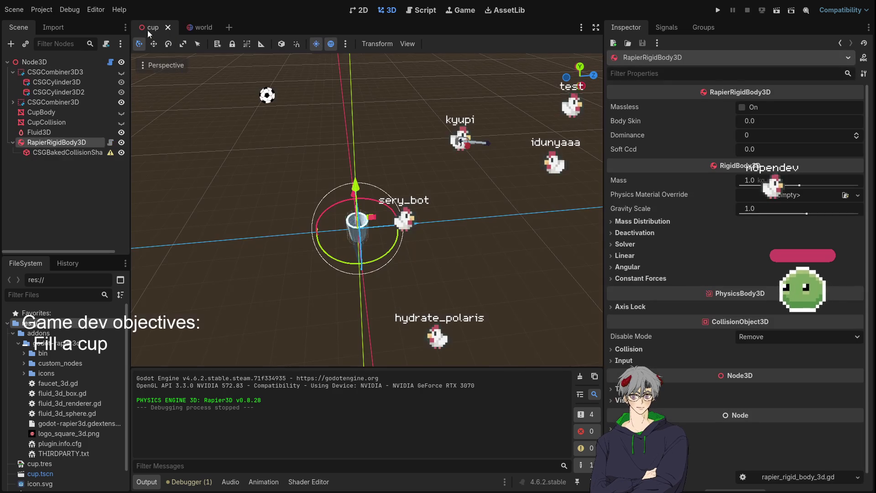
{"action": "left_click", "coordinate": [71, 86]}
{"action": "left_click", "coordinate": [67, 146]}
{"action": "left_click", "coordinate": [62, 113]}
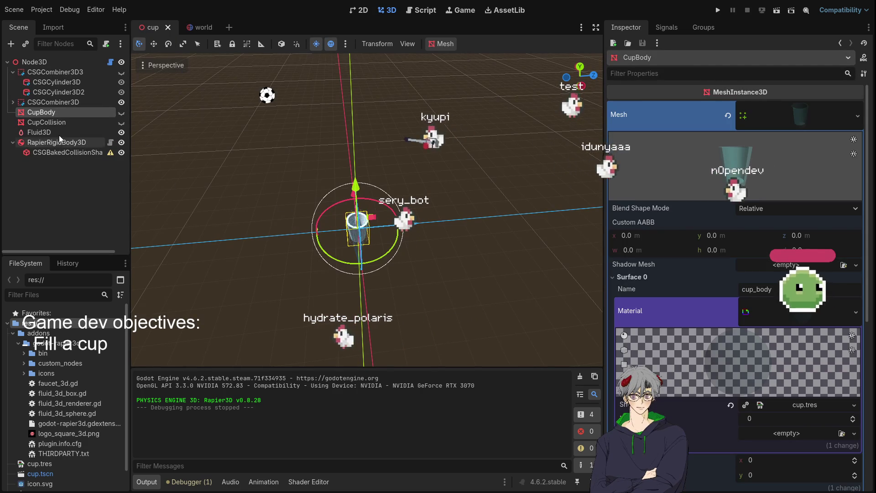
- In the world scene, shift Camera3D2 sideways and tilt it to aim at the cup
{"action": "left_click", "coordinate": [201, 26]}
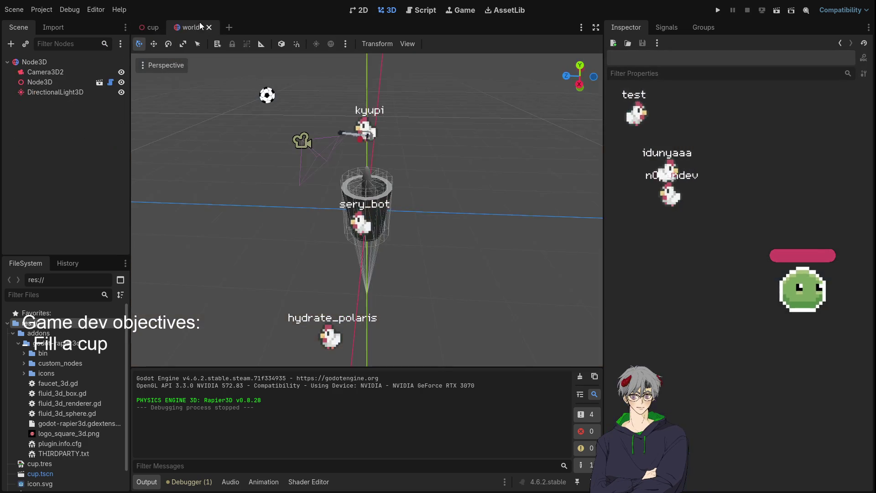
{"action": "left_click_drag", "start_coordinate": [282, 135], "coordinate": [306, 182]}
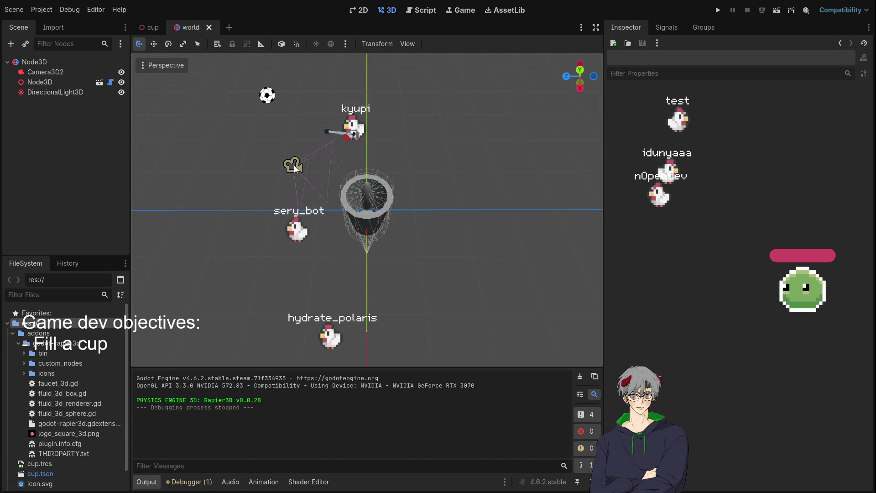
{"action": "left_click", "coordinate": [293, 166]}
{"action": "left_click_drag", "start_coordinate": [231, 165], "coordinate": [271, 157]}
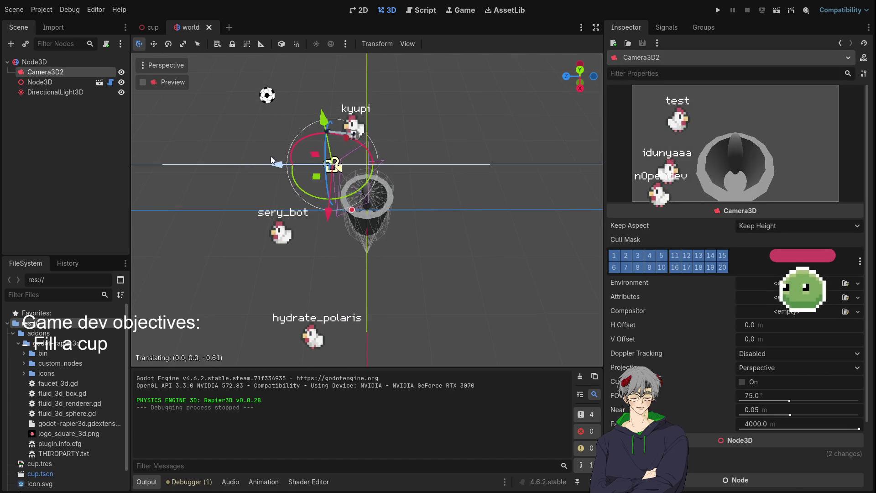
{"action": "left_click_drag", "start_coordinate": [334, 117], "coordinate": [361, 137]}
- Save and run the world scene with F5, stop it, restart it, and check its nodes
{"action": "key", "text": "F5"}
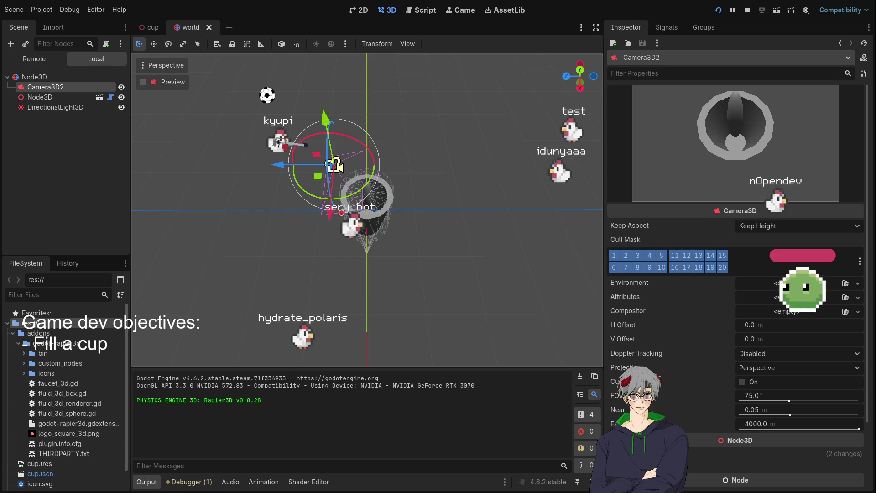
{"action": "left_click", "coordinate": [747, 10]}
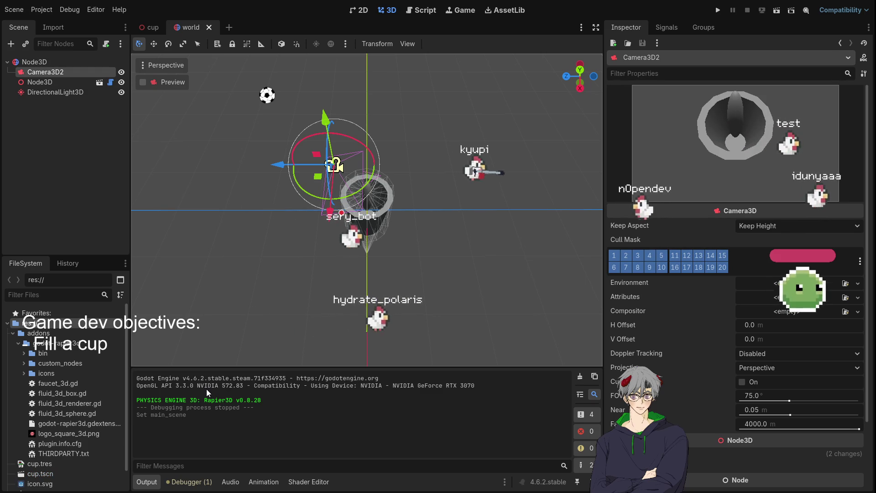
{"action": "left_click", "coordinate": [718, 10]}
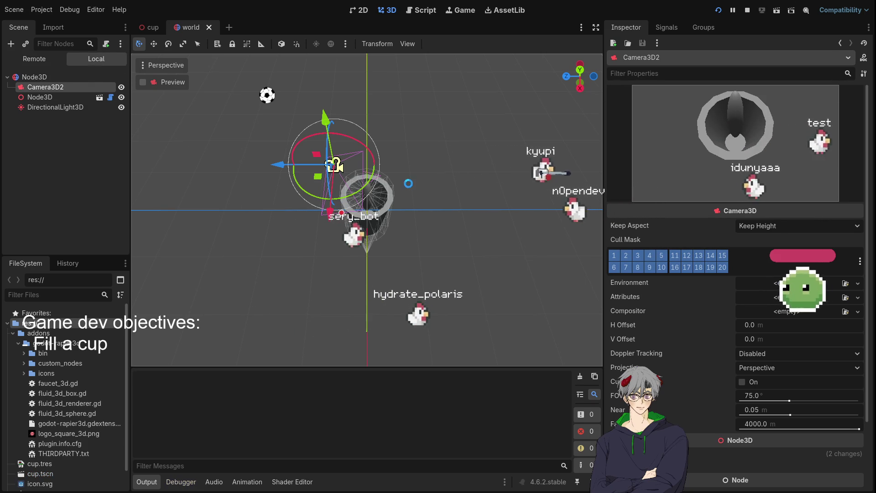
{"action": "left_click", "coordinate": [313, 177]}
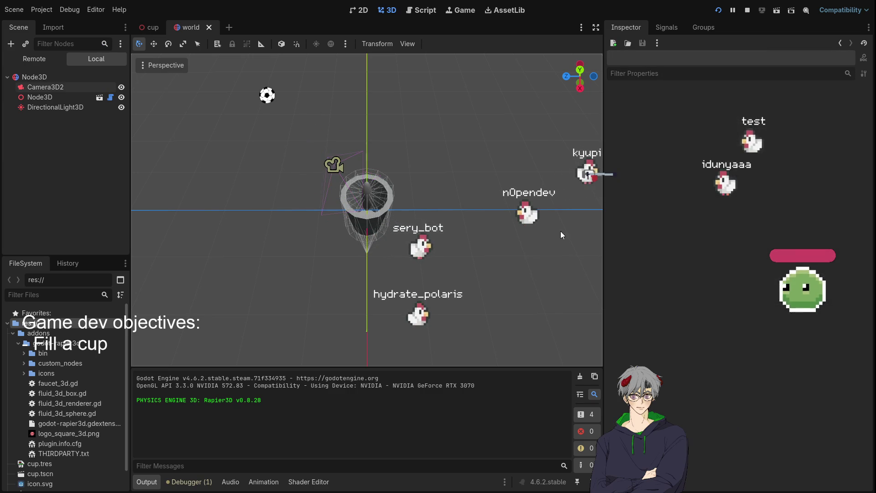
{"action": "left_click", "coordinate": [56, 104]}
{"action": "left_click", "coordinate": [49, 94]}
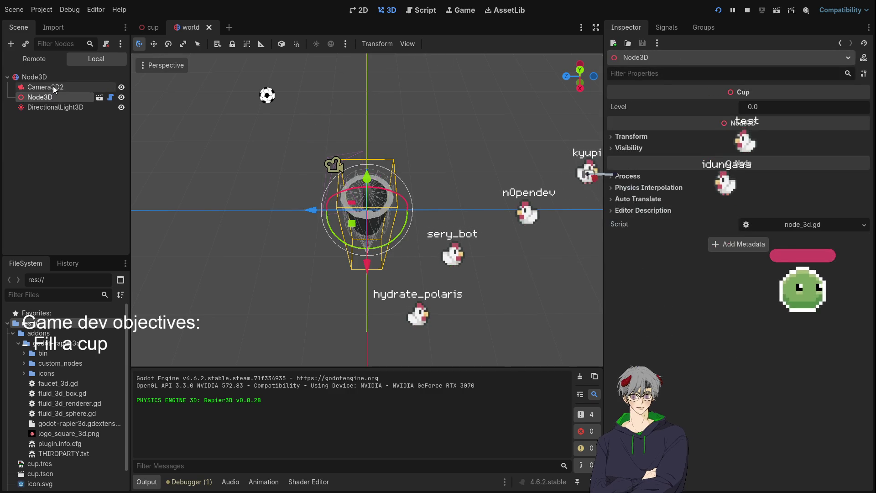
{"action": "left_click", "coordinate": [45, 86]}
- Revert the Fluid3D node's Points array to empty and view the cup from above
{"action": "left_click", "coordinate": [141, 28]}
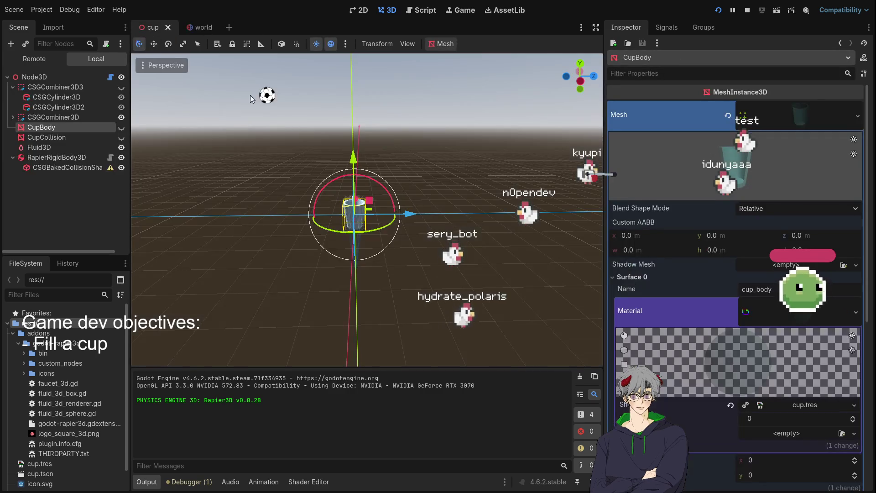
{"action": "left_click", "coordinate": [52, 159]}
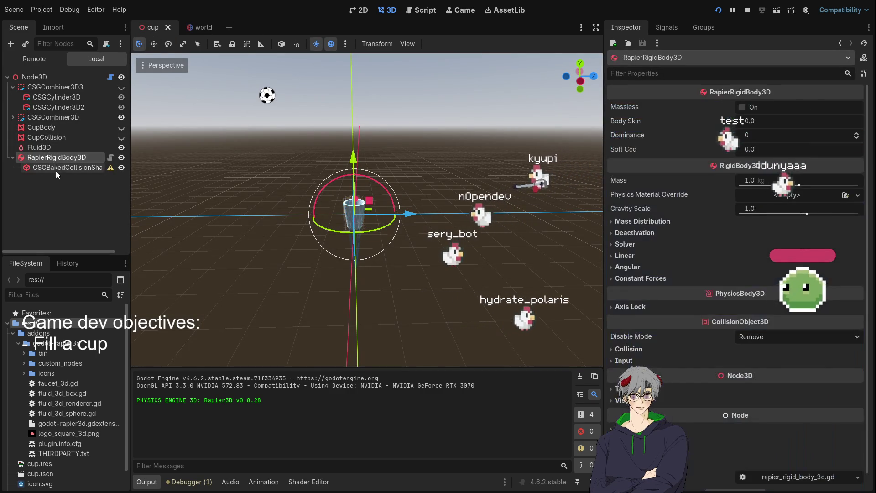
{"action": "left_click", "coordinate": [45, 147]}
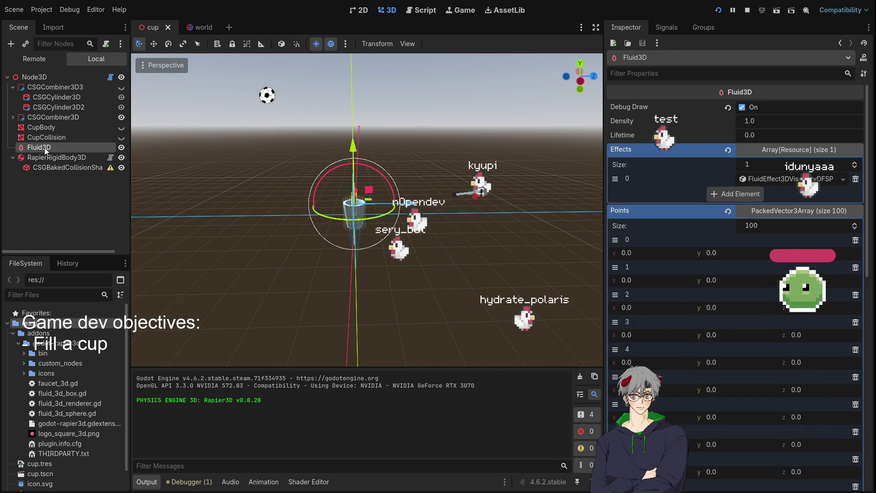
{"action": "left_click", "coordinate": [728, 212]}
{"action": "left_click_drag", "start_coordinate": [266, 190], "coordinate": [325, 235]}
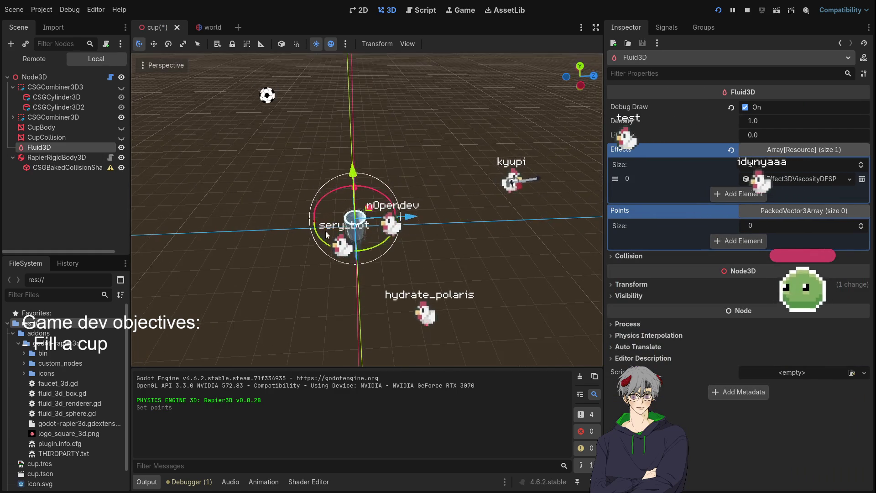
{"action": "scroll", "coordinate": [326, 234], "scroll_direction": "up", "scroll_amount": 3}
{"action": "left_click_drag", "start_coordinate": [396, 250], "coordinate": [437, 245]}
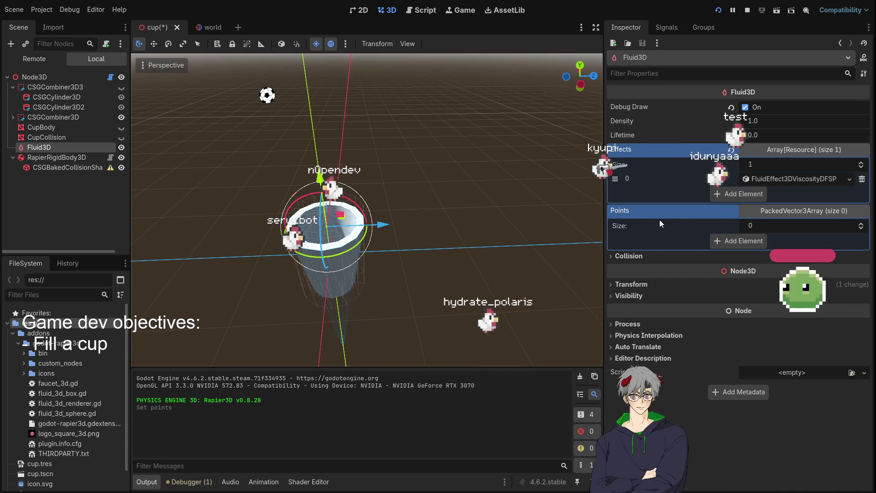
- Save the cup scene with Ctrl+S and reselect Fluid3D for its fluid_3d.gd script
{"action": "left_click", "coordinate": [52, 157]}
{"action": "left_click", "coordinate": [75, 169]}
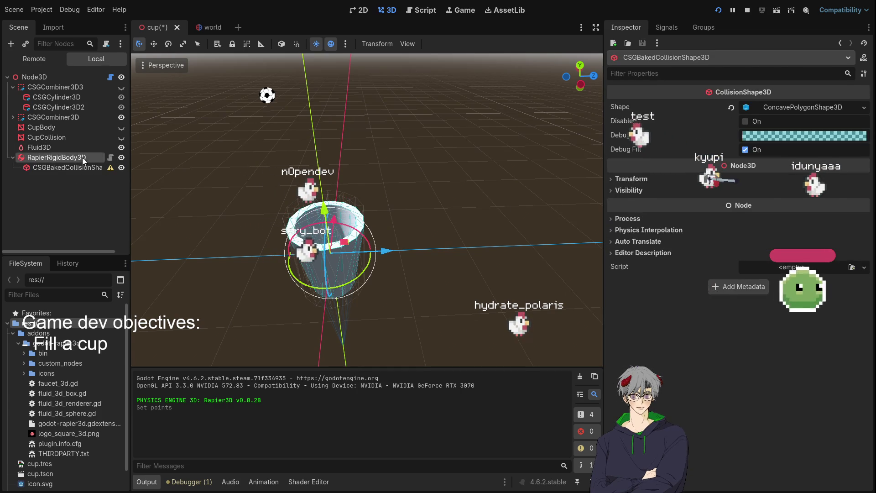
{"action": "left_click", "coordinate": [82, 157]}
{"action": "left_click", "coordinate": [61, 147]}
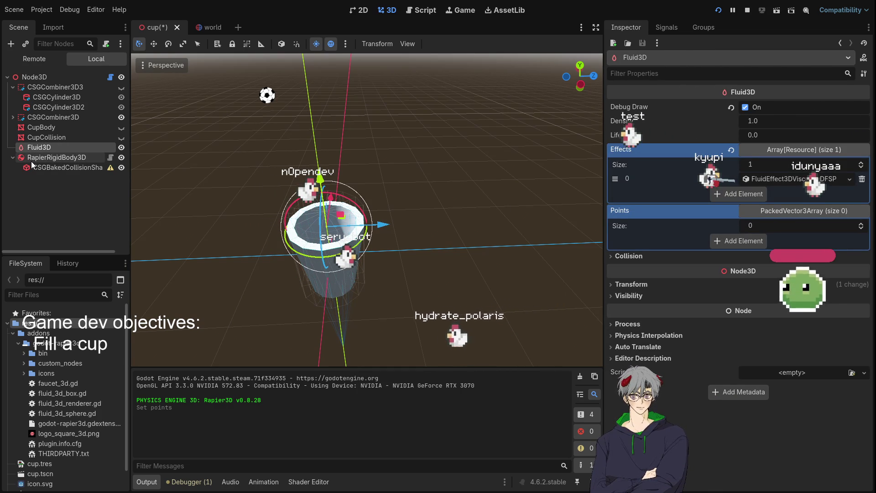
{"action": "key", "text": "ctrl+s"}
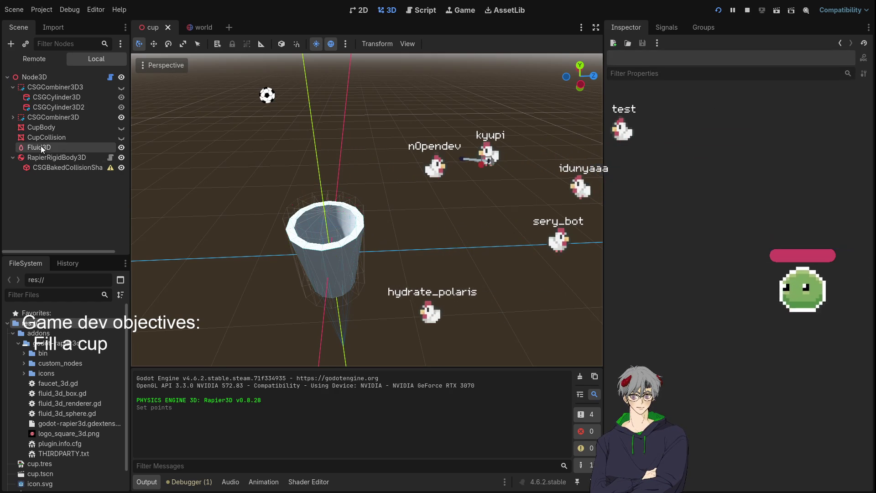
{"action": "left_click", "coordinate": [40, 146]}
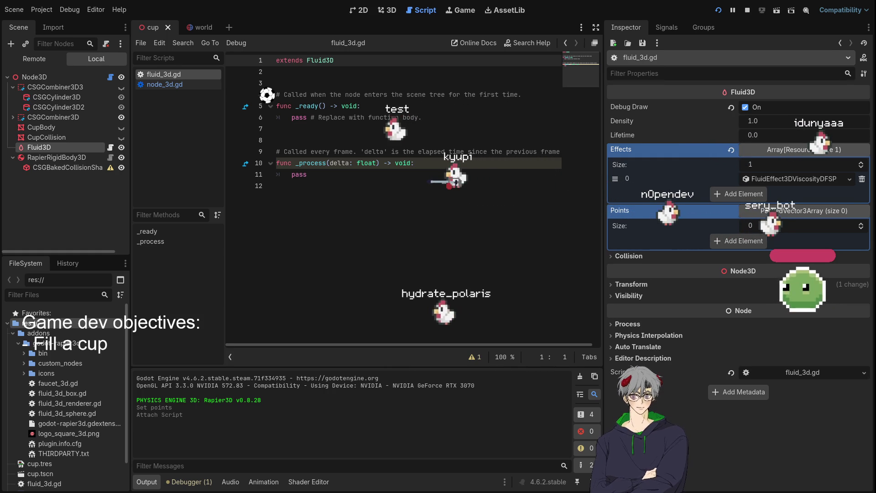
- Correct line 1 of the script to 'extends Fluid3D', save it, and stop the running game
{"action": "left_click", "coordinate": [328, 64]}
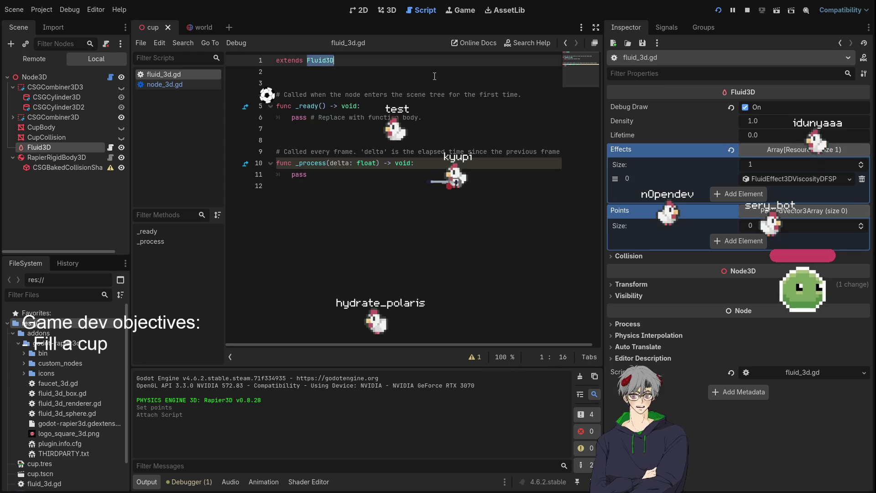
{"action": "type", "text": "Flui"}
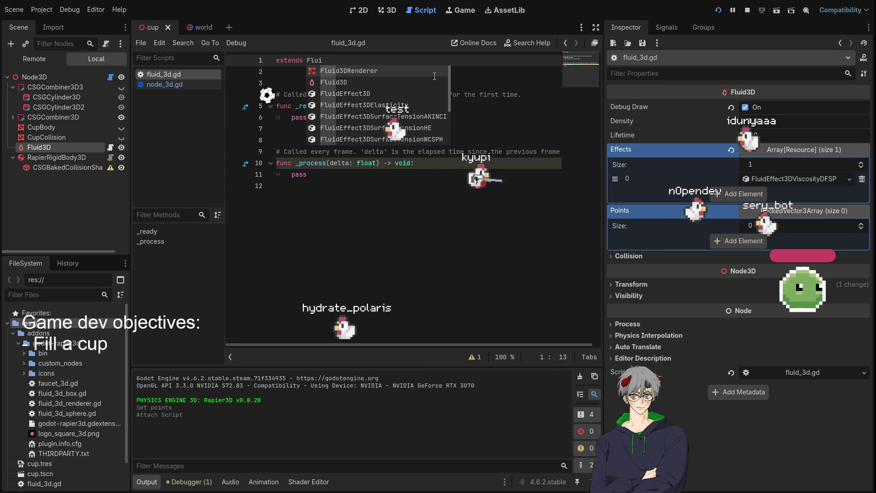
{"action": "type", "text": "d"}
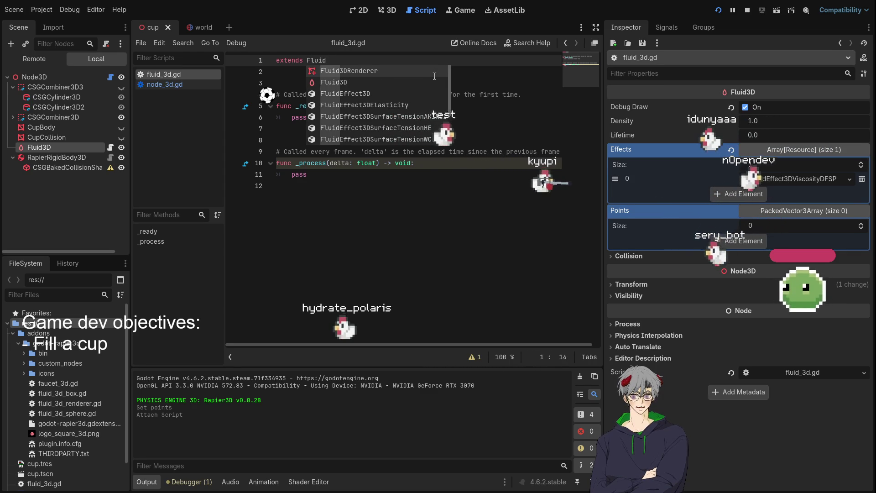
{"action": "type", "text": "3DS"}
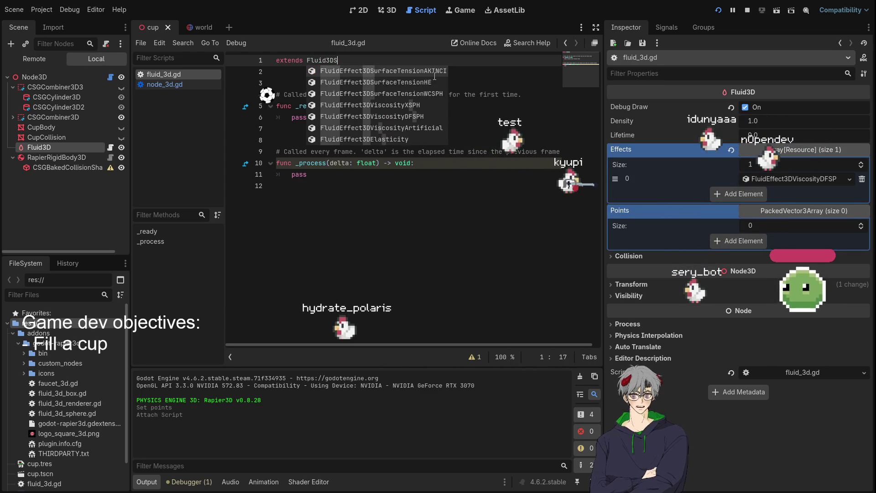
{"action": "type", "text": "p"}
{"action": "key", "text": "BackSpace"}
{"action": "key", "text": "BackSpace"}
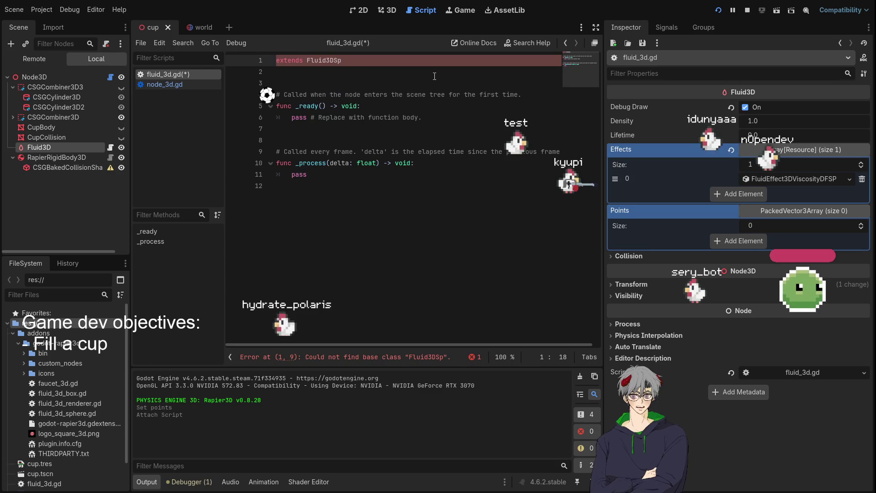
{"action": "key", "text": "ctrl+s"}
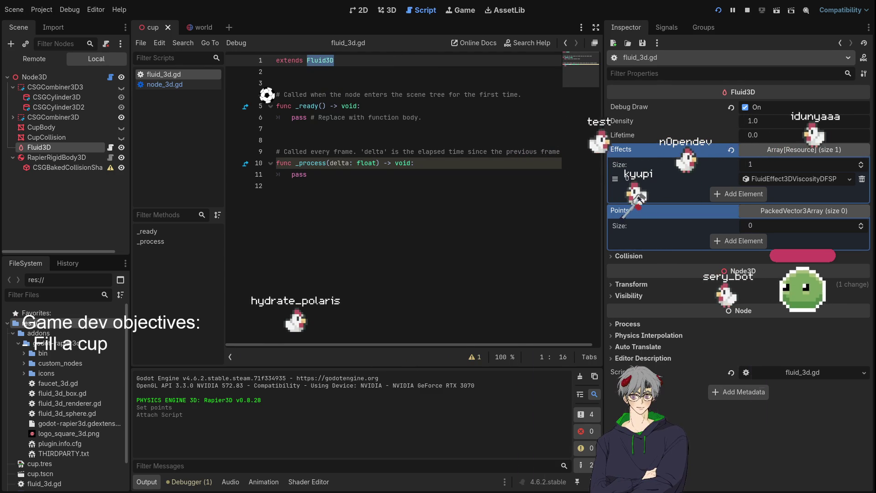
{"action": "left_click", "coordinate": [379, 186]}
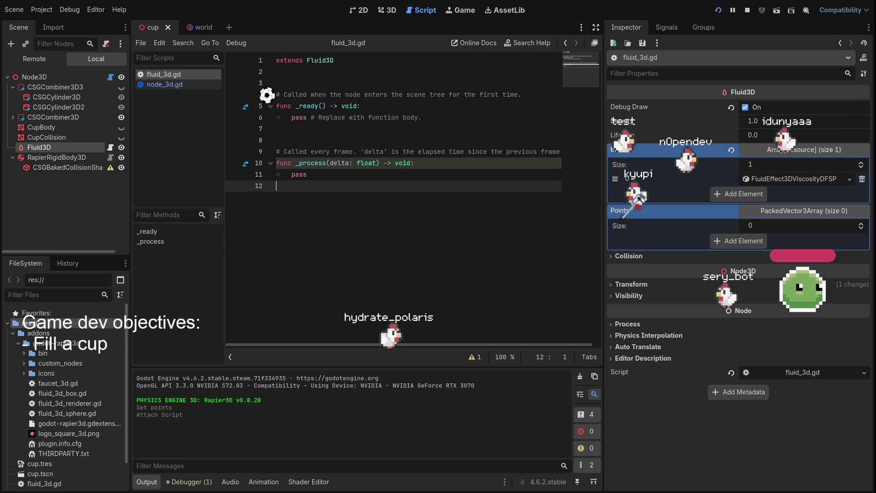
{"action": "left_click", "coordinate": [413, 121]}
{"action": "key", "text": "F8"}
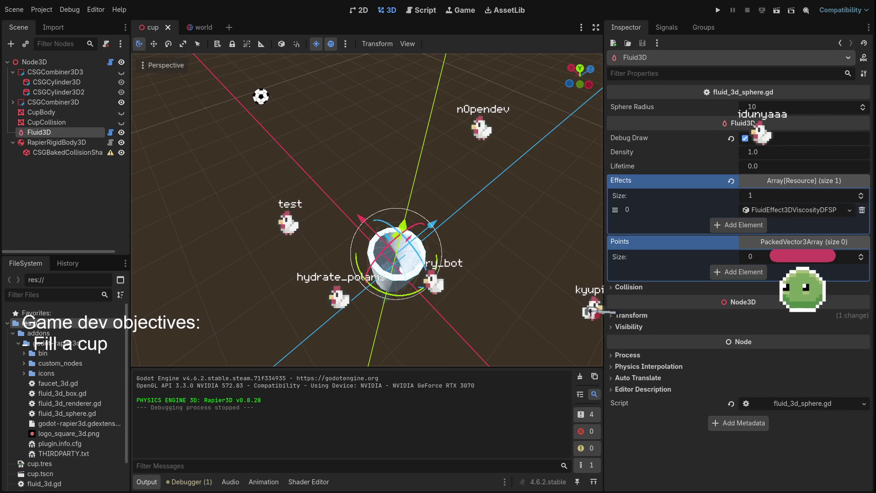
- Select Fluid3D and detach its fluid_3d_sphere.gd script
{"action": "left_click", "coordinate": [79, 153]}
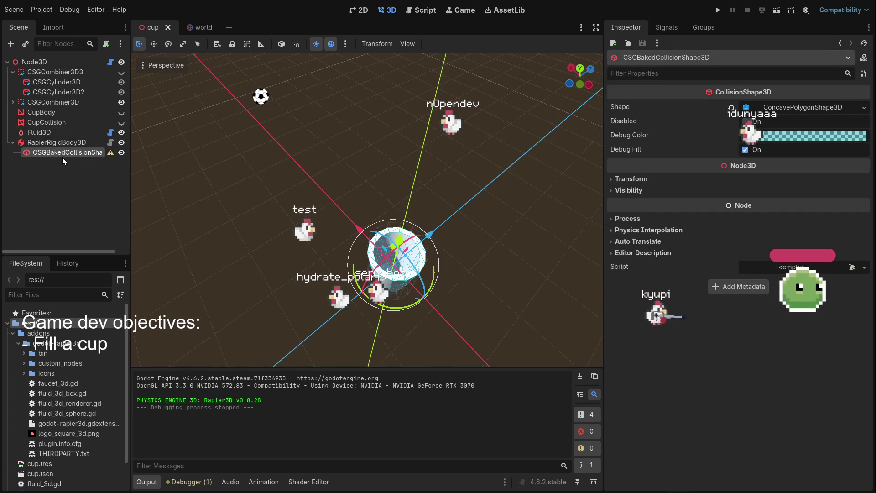
{"action": "left_click", "coordinate": [87, 143]}
{"action": "left_click", "coordinate": [64, 132]}
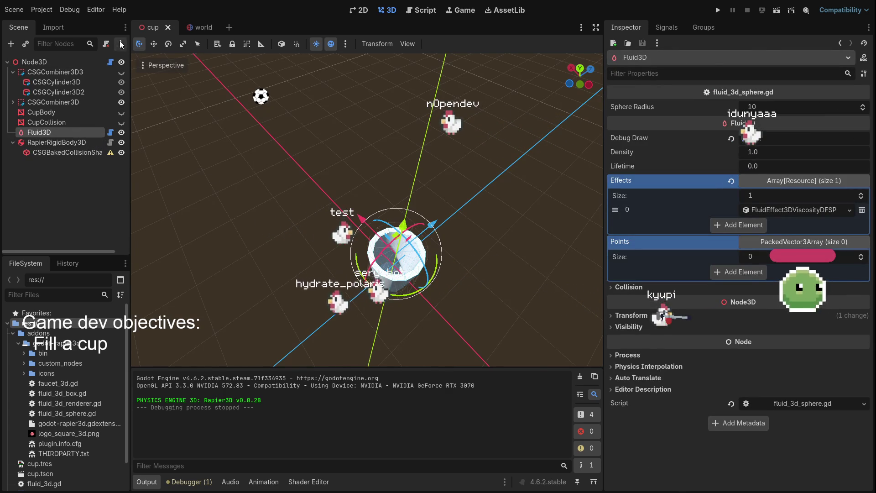
{"action": "left_click", "coordinate": [107, 45]}
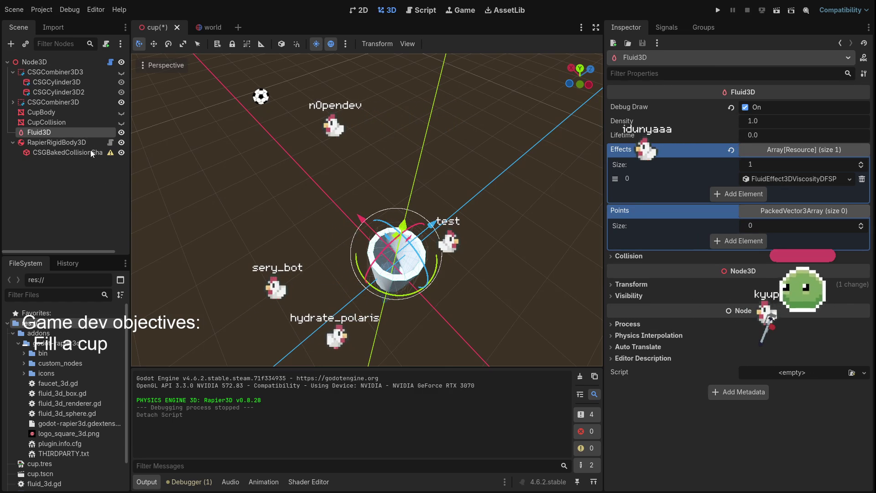
- Put faucet_3d.gd on Fluid3D and run the project to test the faucet
{"action": "key", "text": "ctrl+z"}
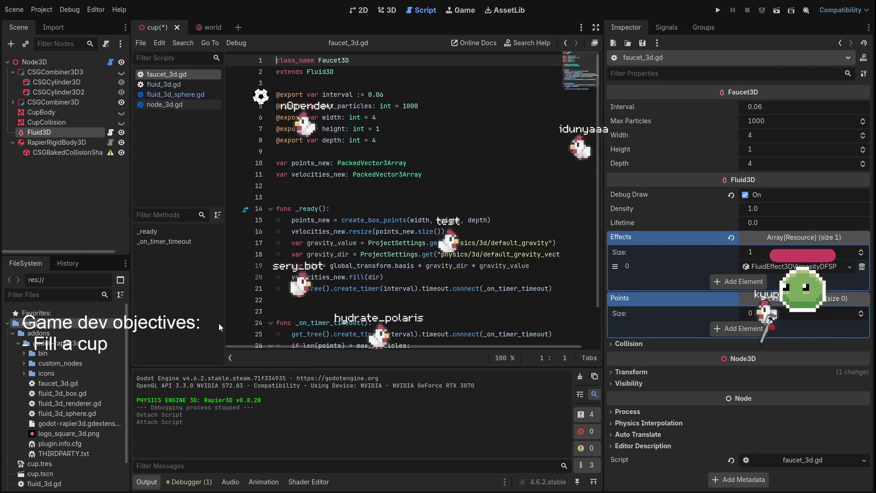
{"action": "scroll", "coordinate": [382, 213], "scroll_direction": "down", "scroll_amount": 2}
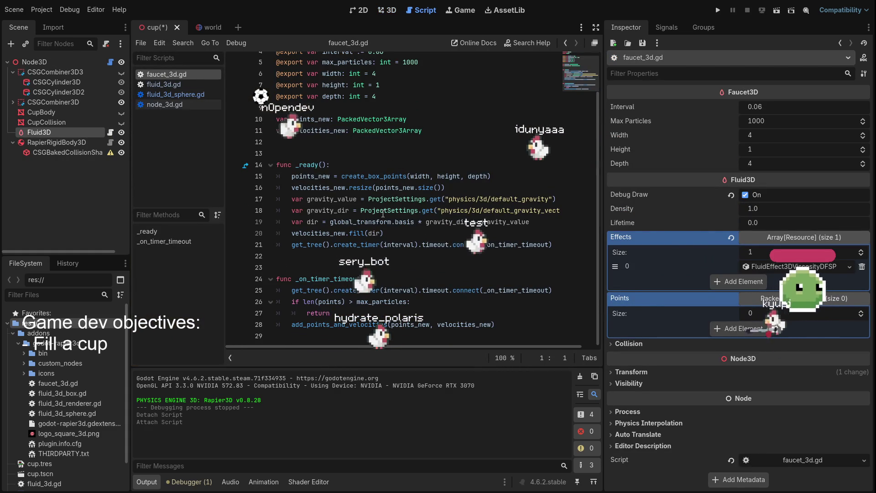
{"action": "left_click", "coordinate": [718, 10]}
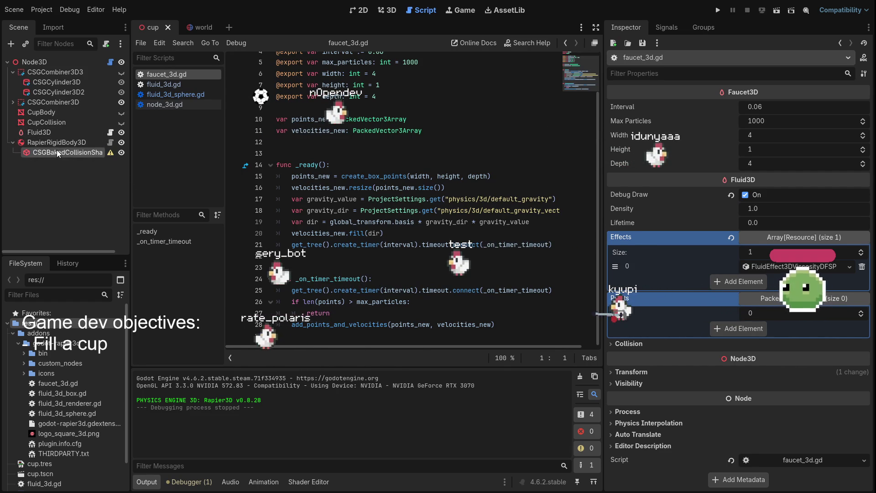
- Stop the game, reselect Fluid3D and click into its Lifetime field
{"action": "left_click", "coordinate": [55, 150]}
{"action": "left_click", "coordinate": [53, 143]}
{"action": "left_click", "coordinate": [42, 134]}
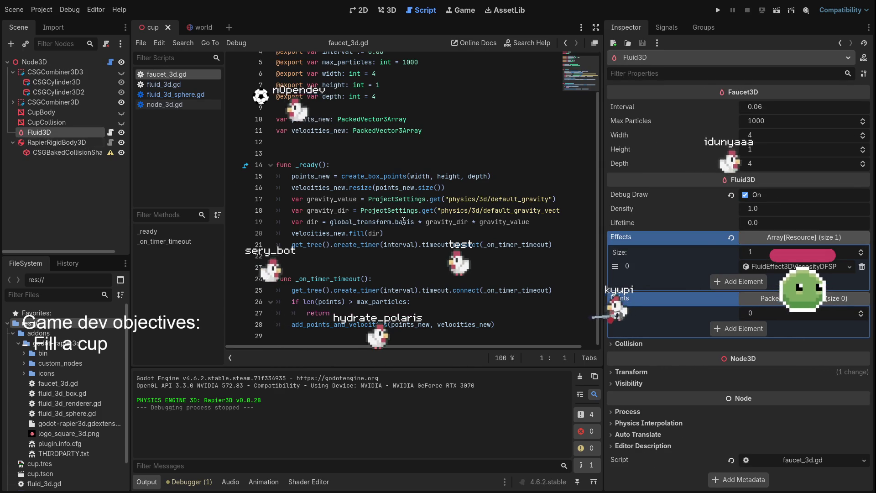
{"action": "left_click", "coordinate": [792, 223]}
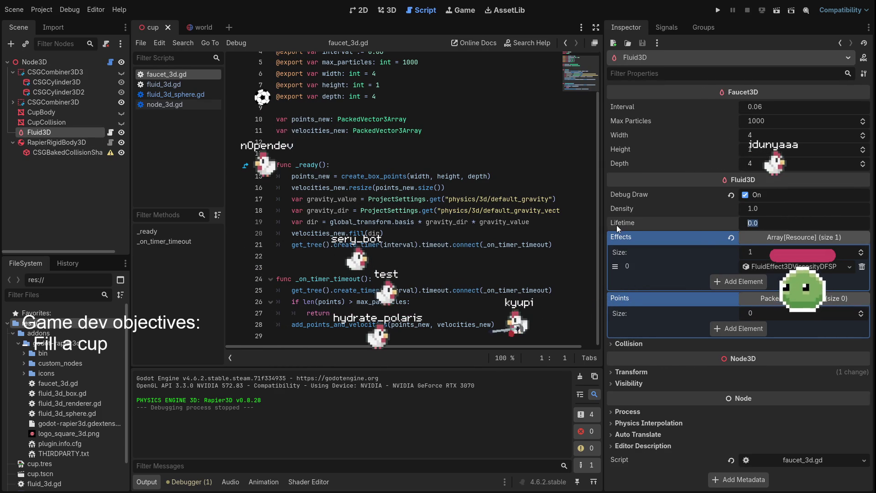
- Set Fluid3D's Lifetime to 2 and test-run the project
{"action": "type", "text": "2"}
{"action": "key", "text": "Return"}
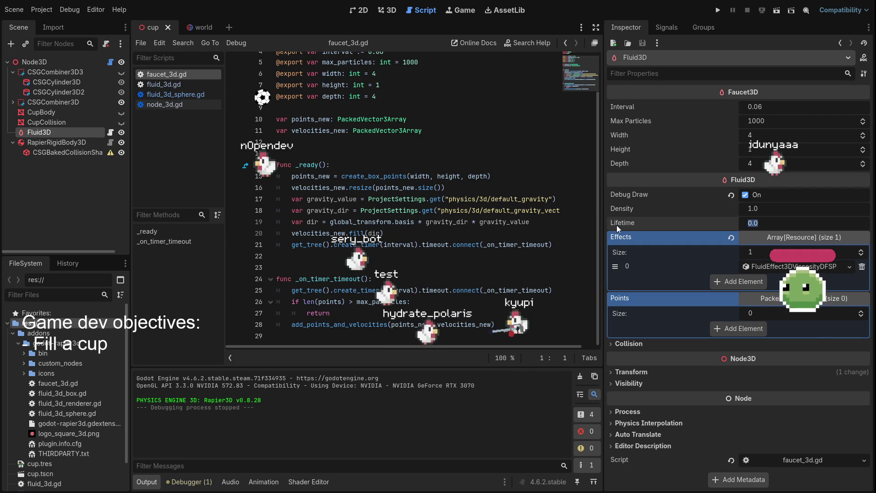
{"action": "key", "text": "F5"}
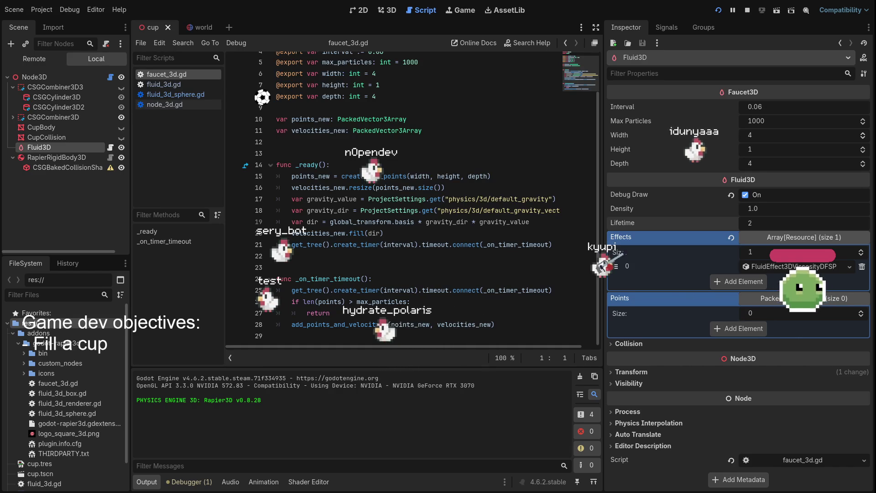
{"action": "key", "text": "F8"}
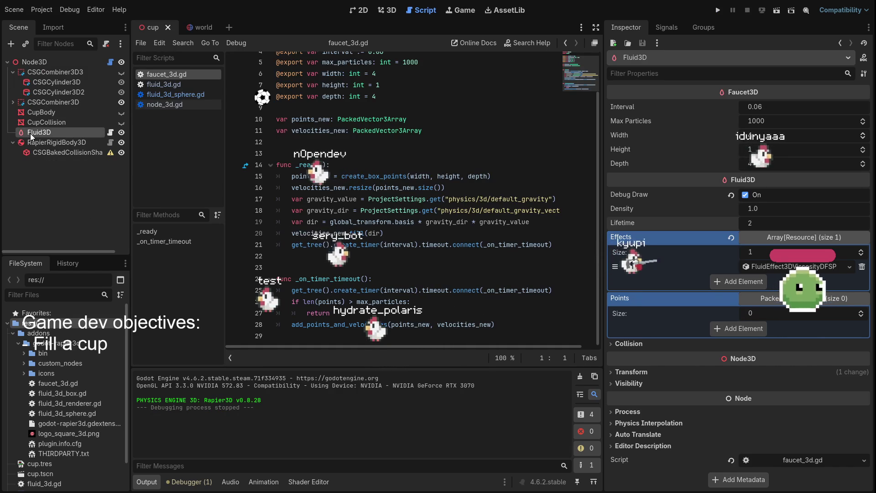
- Click through the Fluid3D and RapierRigidBody3D nodes and return to the 3D view
{"action": "left_click", "coordinate": [55, 142]}
{"action": "left_click", "coordinate": [53, 133]}
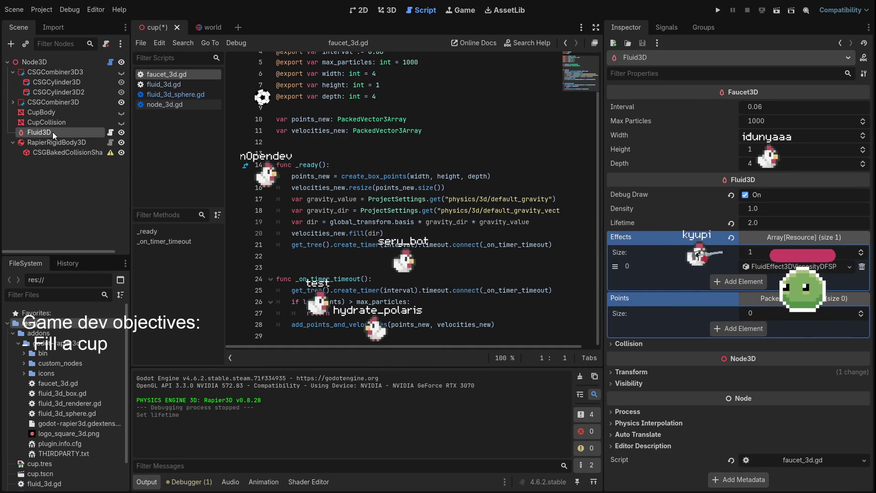
{"action": "left_click", "coordinate": [61, 149]}
{"action": "left_click", "coordinate": [63, 141]}
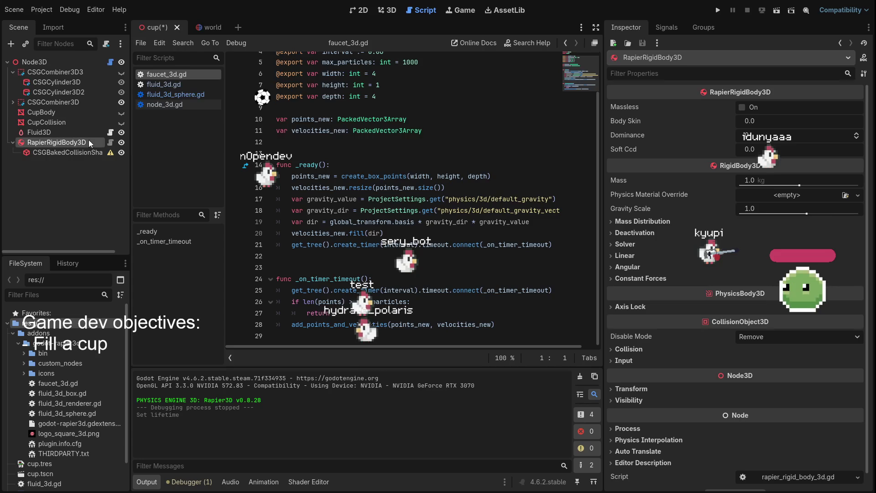
{"action": "left_click", "coordinate": [387, 10]}
{"action": "scroll", "coordinate": [415, 275], "scroll_direction": "down", "scroll_amount": 3}
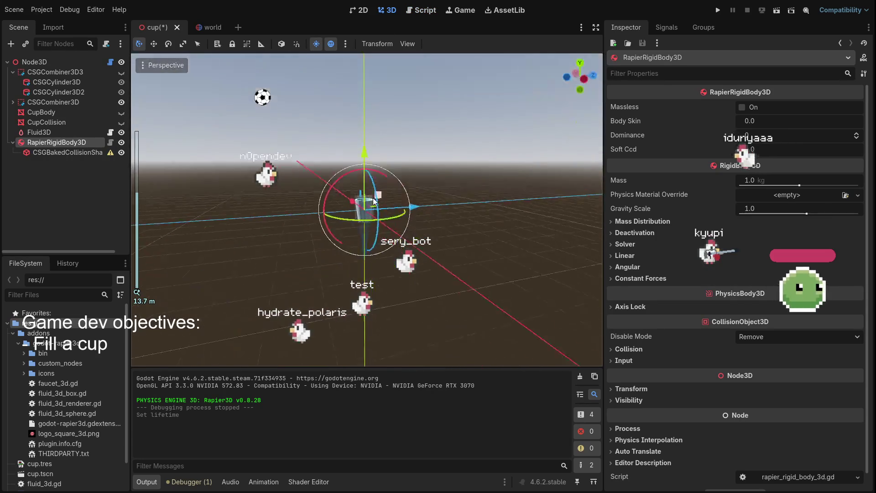
- Drag the Fluid3D emitter up its Y axis, then save, run and stop the scene
{"action": "left_click", "coordinate": [41, 132]}
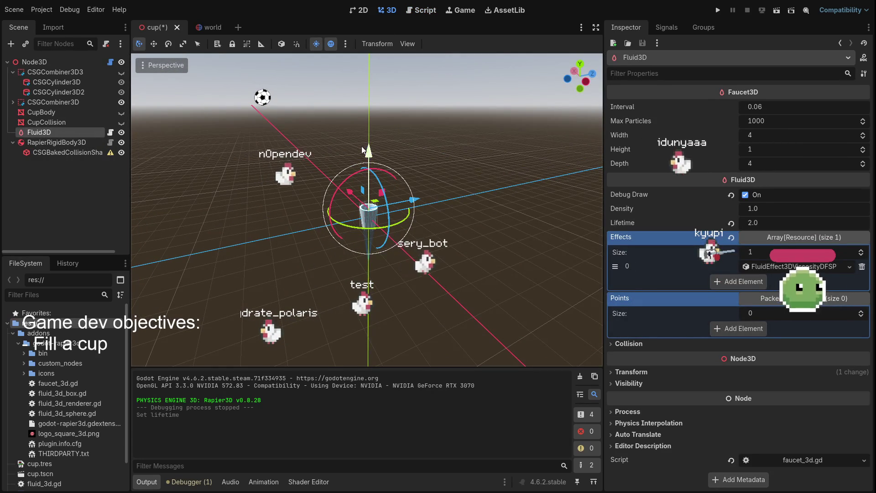
{"action": "left_click_drag", "start_coordinate": [369, 150], "coordinate": [369, 103]}
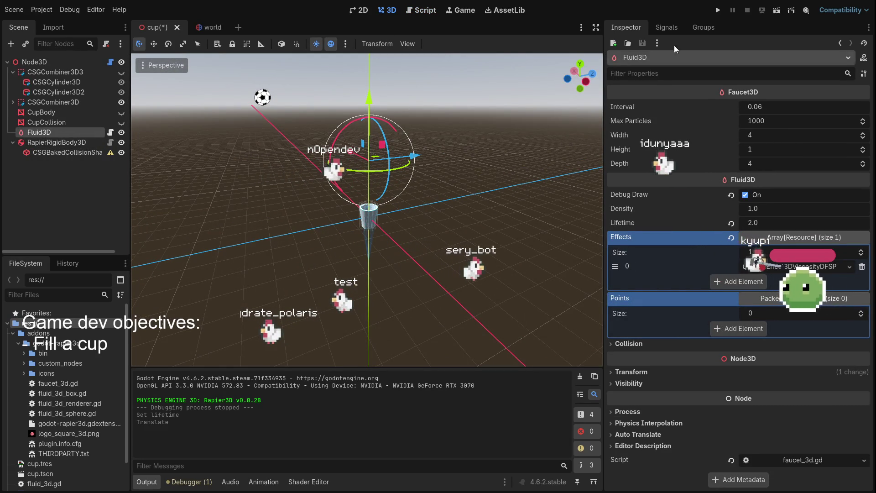
{"action": "left_click", "coordinate": [715, 10]}
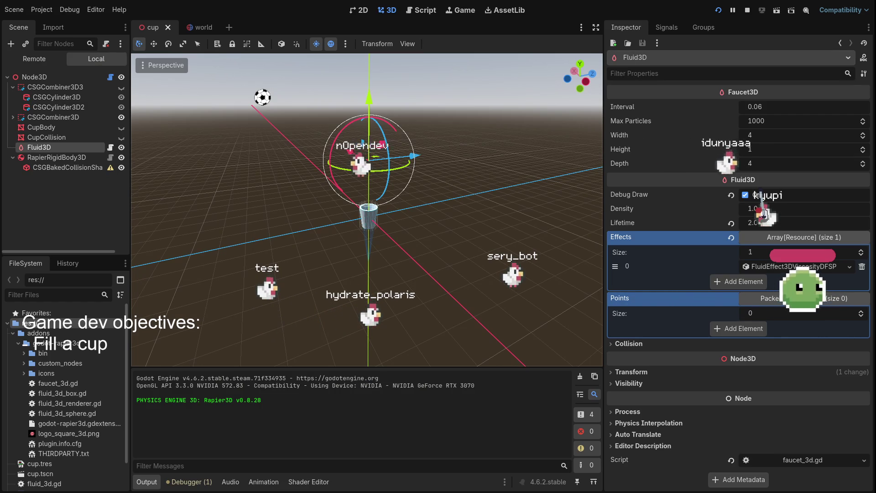
{"action": "left_click", "coordinate": [746, 10]}
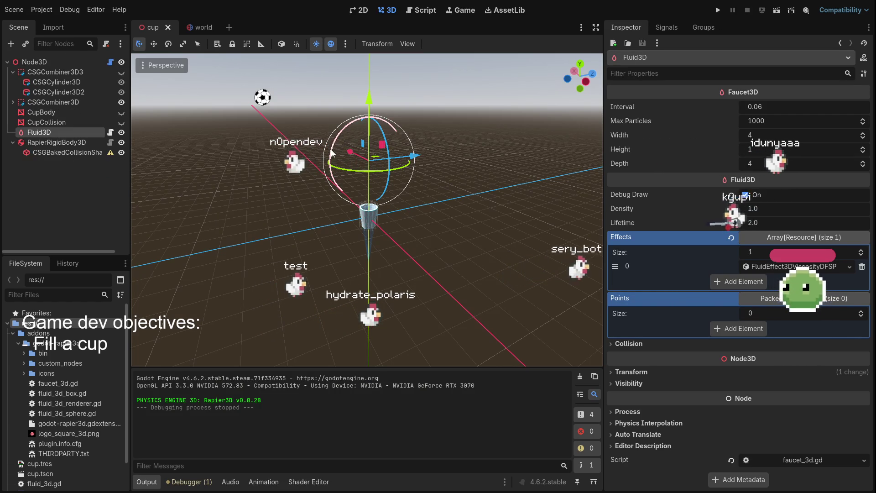
{"action": "scroll", "coordinate": [352, 252], "scroll_direction": "up", "scroll_amount": 3}
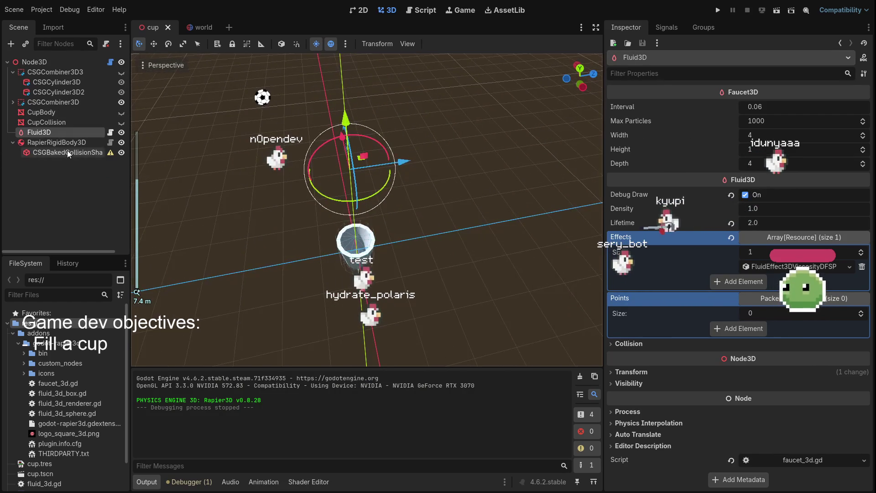
{"action": "left_click", "coordinate": [42, 72]}
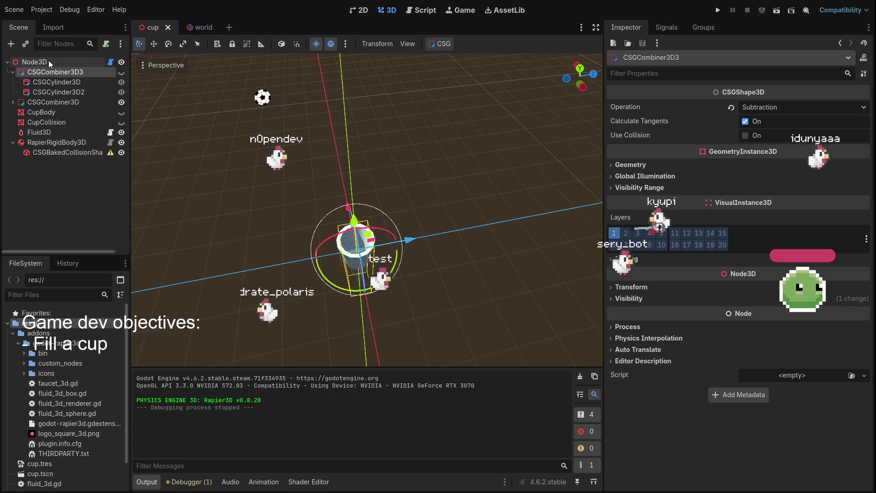
{"action": "left_click", "coordinate": [39, 133]}
{"action": "left_click", "coordinate": [49, 123]}
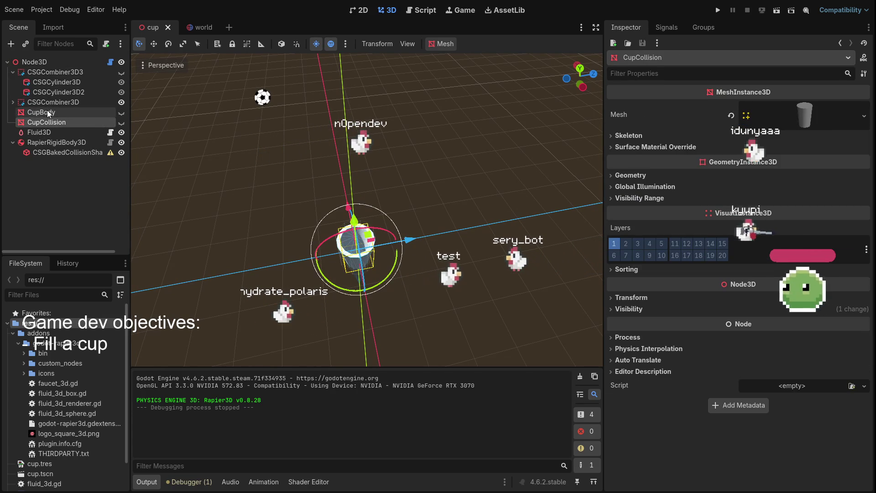
{"action": "left_click", "coordinate": [47, 111]}
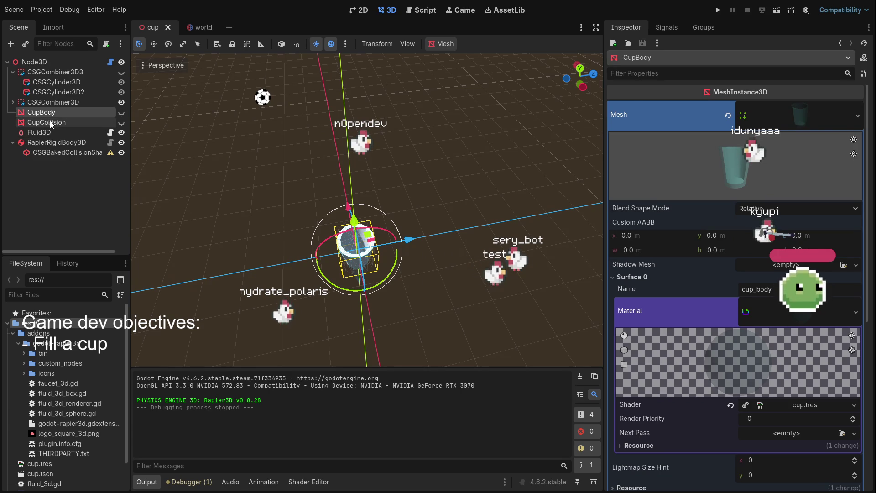
{"action": "left_click", "coordinate": [49, 121], "text": "shift"}
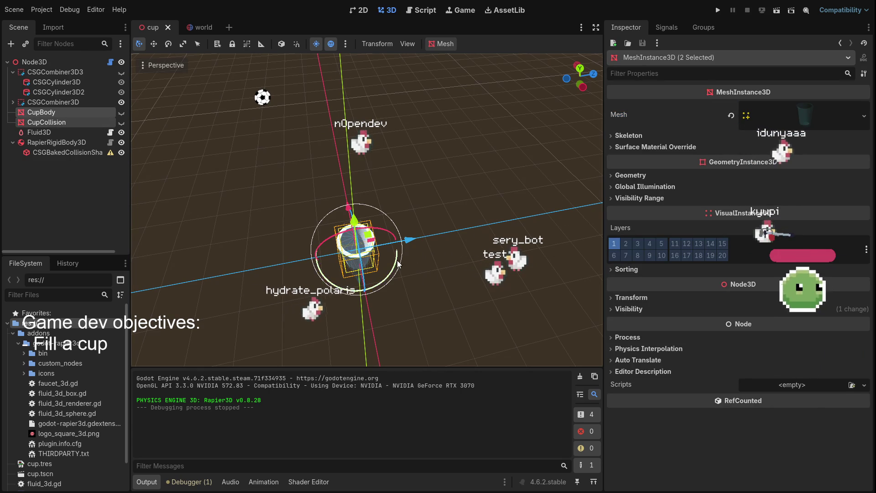
{"action": "key", "text": "w"}
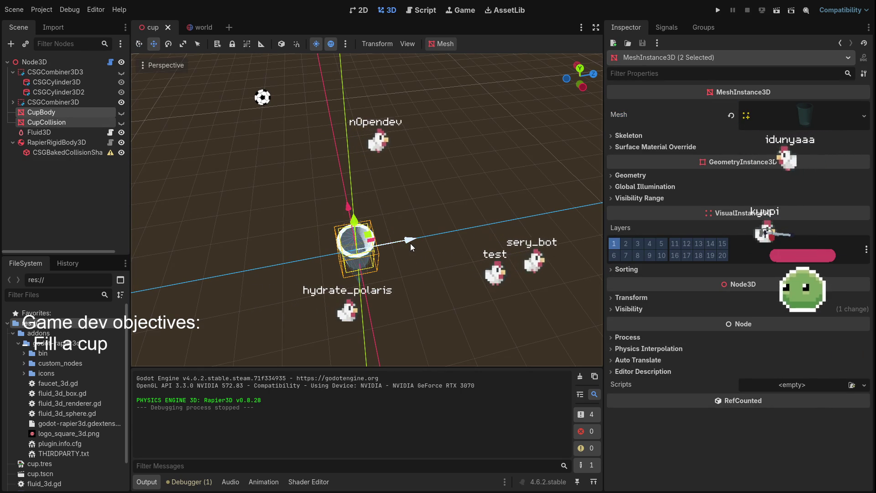
{"action": "key", "text": "r"}
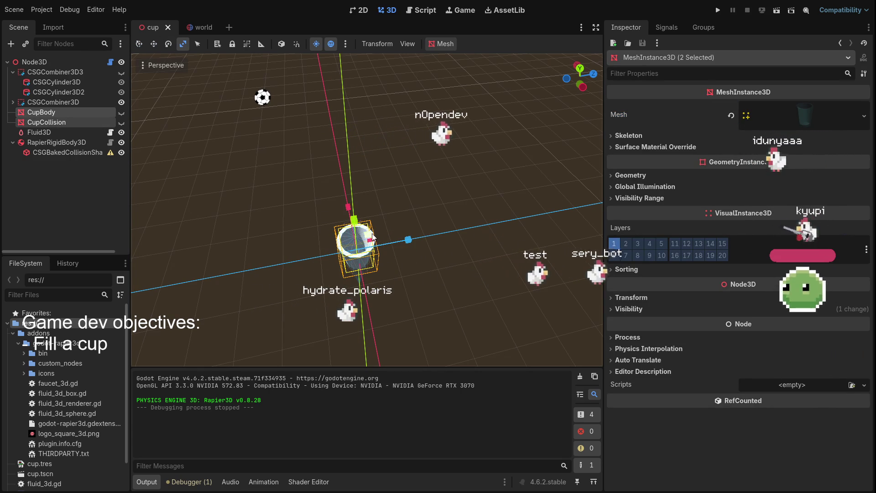
{"action": "mouse_move", "coordinate": [373, 237]}
{"action": "left_mouse_down"}
{"action": "mouse_move", "coordinate": [407, 206]}
{"action": "mouse_move", "coordinate": [386, 223]}
{"action": "mouse_move", "coordinate": [429, 205]}
{"action": "left_mouse_up"}
{"action": "key", "text": "ctrl+z"}
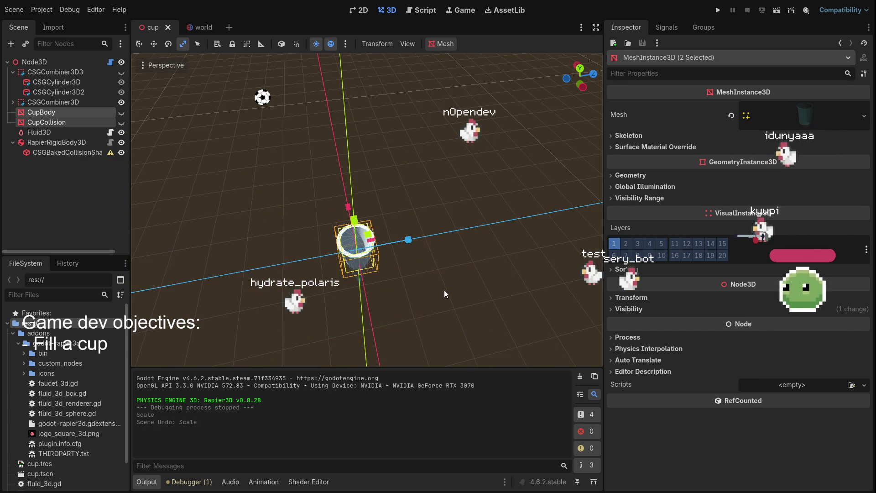
{"action": "left_click", "coordinate": [40, 112]}
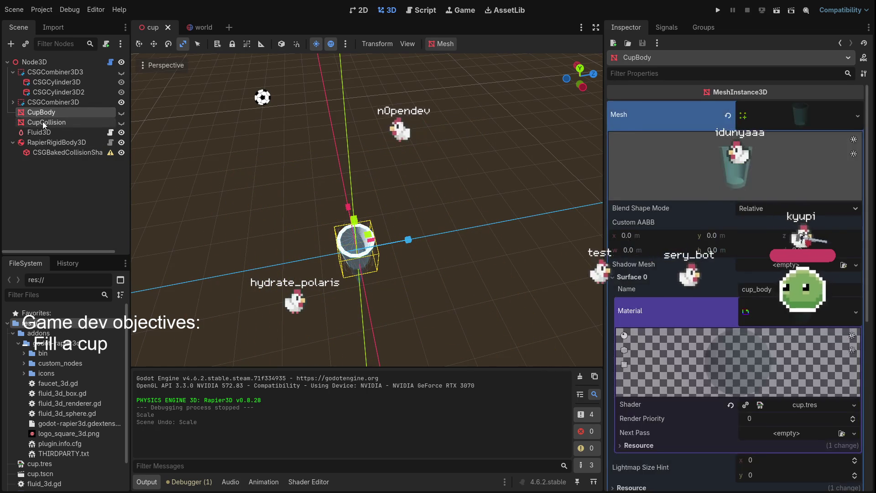
{"action": "left_click", "coordinate": [42, 122], "text": "ctrl"}
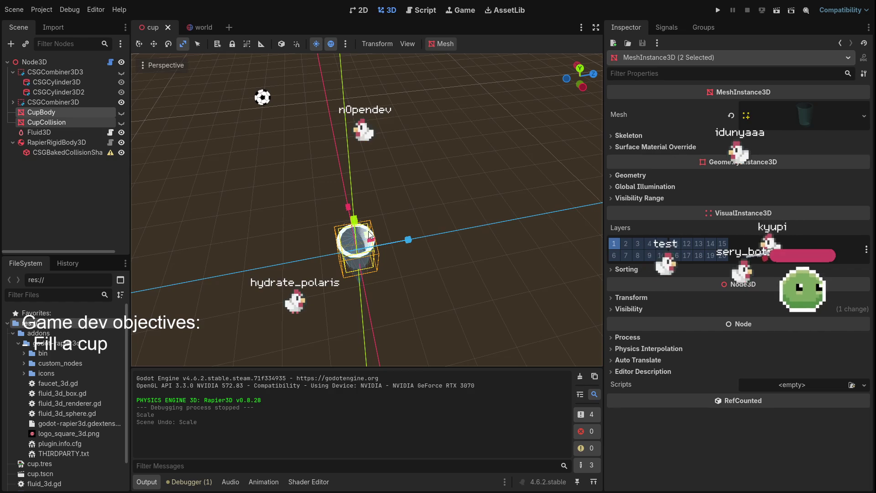
{"action": "mouse_move", "coordinate": [370, 235]}
{"action": "left_mouse_down"}
{"action": "mouse_move", "coordinate": [452, 182]}
{"action": "mouse_move", "coordinate": [455, 268]}
{"action": "left_mouse_up"}
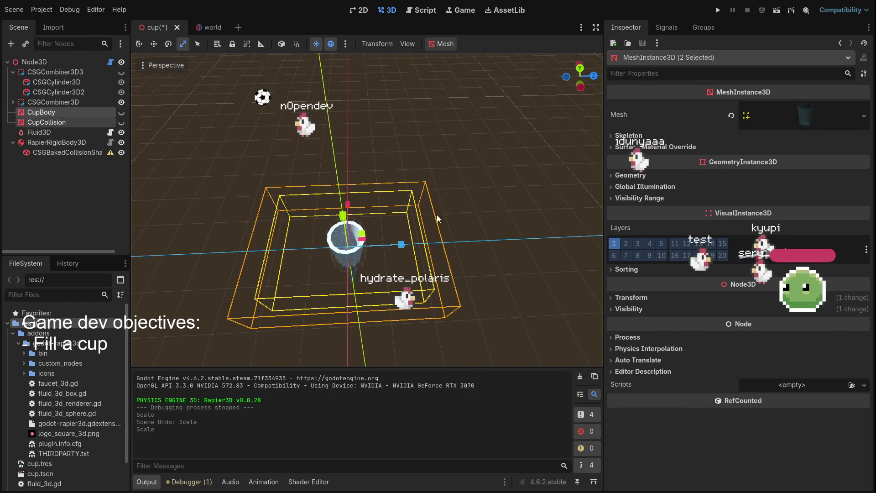
{"action": "key", "text": "ctrl+z"}
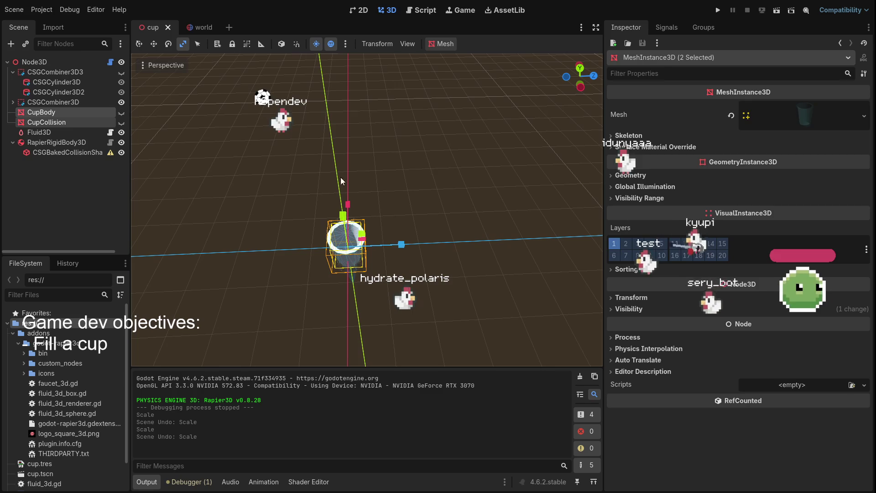
- Hide the CSG cup geometry and make the CupBody mesh visible
{"action": "left_click", "coordinate": [256, 165]}
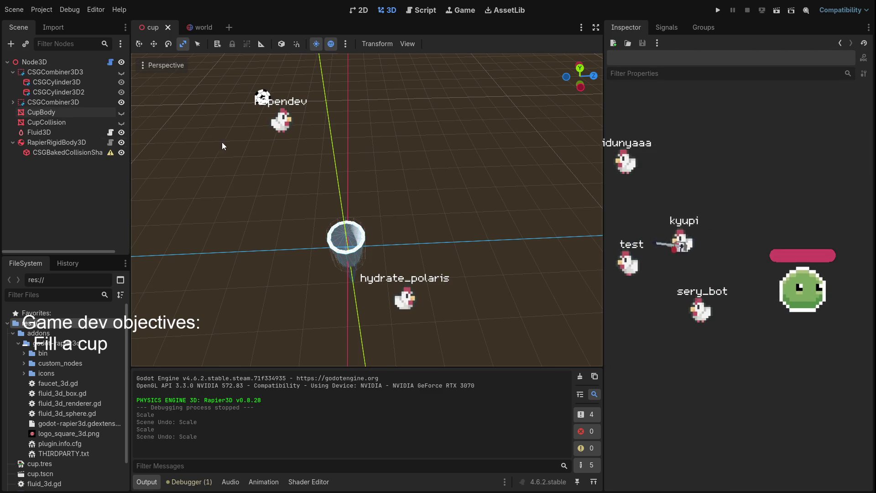
{"action": "left_click", "coordinate": [121, 102]}
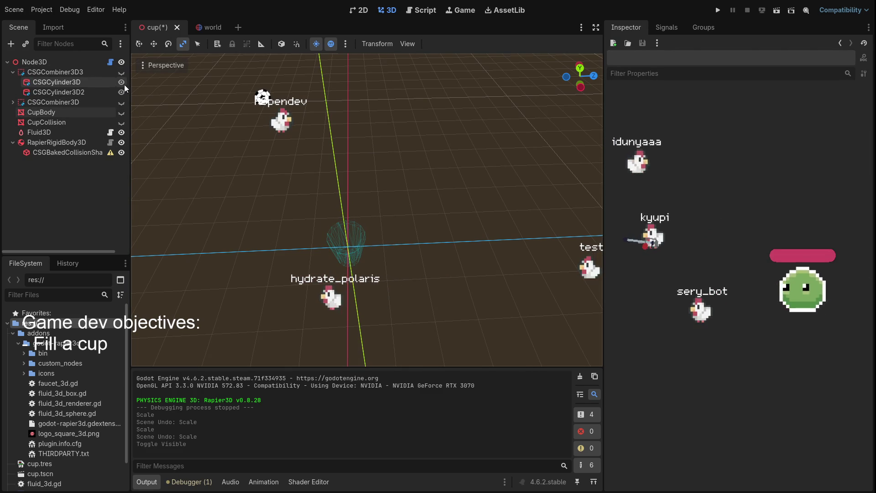
{"action": "left_click", "coordinate": [57, 116]}
{"action": "left_click", "coordinate": [122, 113]}
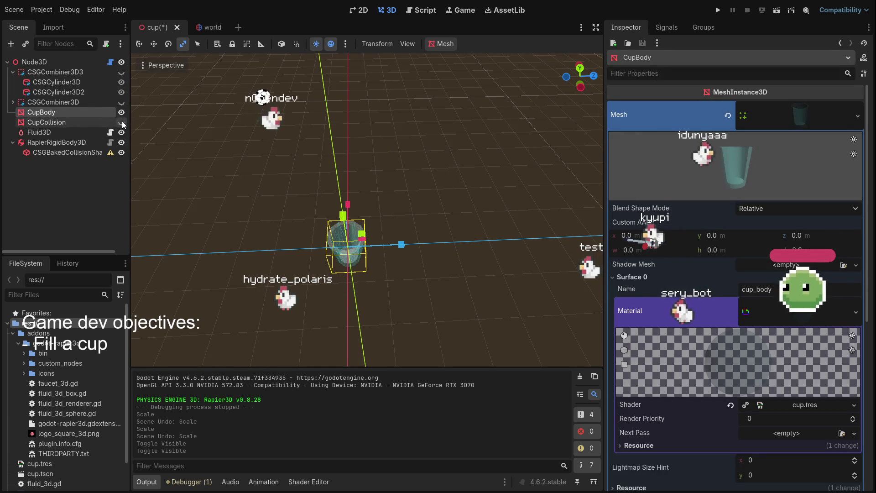
{"action": "left_click", "coordinate": [122, 122]}
- Remove the CupCollision node from the cup scene
{"action": "left_click", "coordinate": [61, 122]}
{"action": "left_click", "coordinate": [49, 111]}
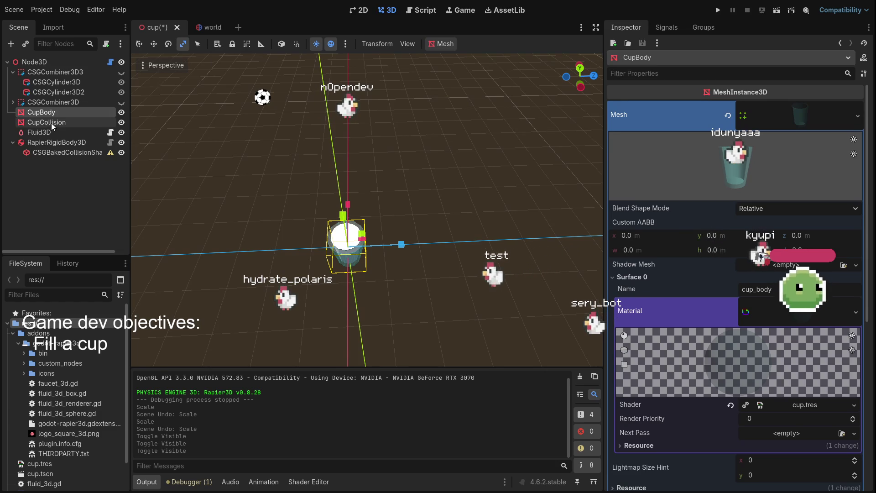
{"action": "left_click", "coordinate": [122, 122]}
{"action": "left_click", "coordinate": [62, 122]}
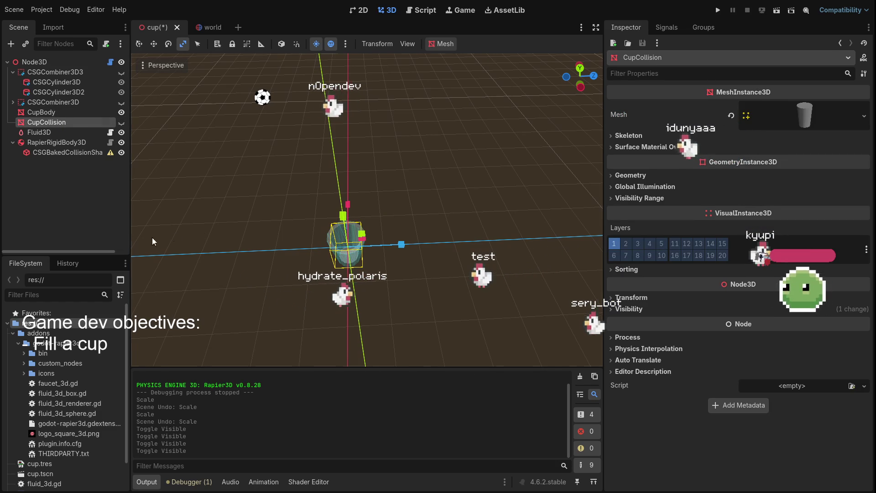
{"action": "key", "text": "Delete"}
- Try enlarging CupBody with the scale gizmo, then undo that scale change
{"action": "left_click", "coordinate": [38, 112]}
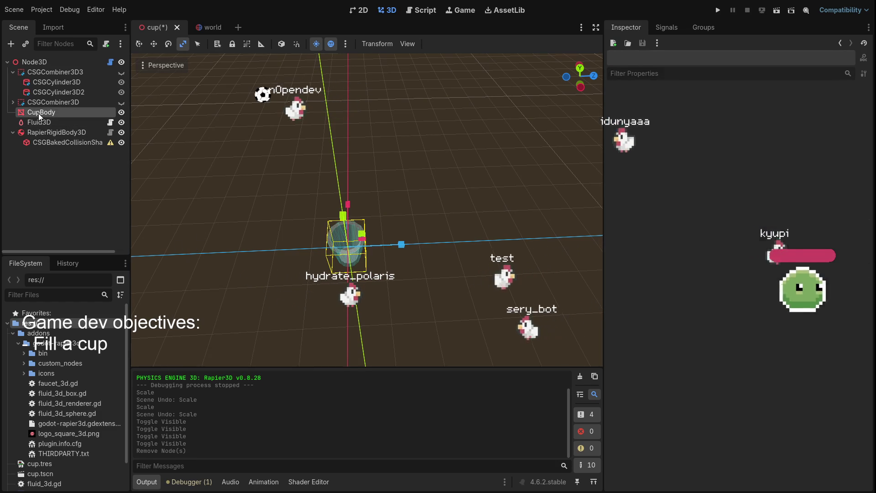
{"action": "mouse_move", "coordinate": [364, 235]}
{"action": "left_mouse_down"}
{"action": "mouse_move", "coordinate": [491, 208]}
{"action": "mouse_move", "coordinate": [444, 121]}
{"action": "mouse_move", "coordinate": [435, 144]}
{"action": "left_mouse_up"}
{"action": "left_click", "coordinate": [435, 143]}
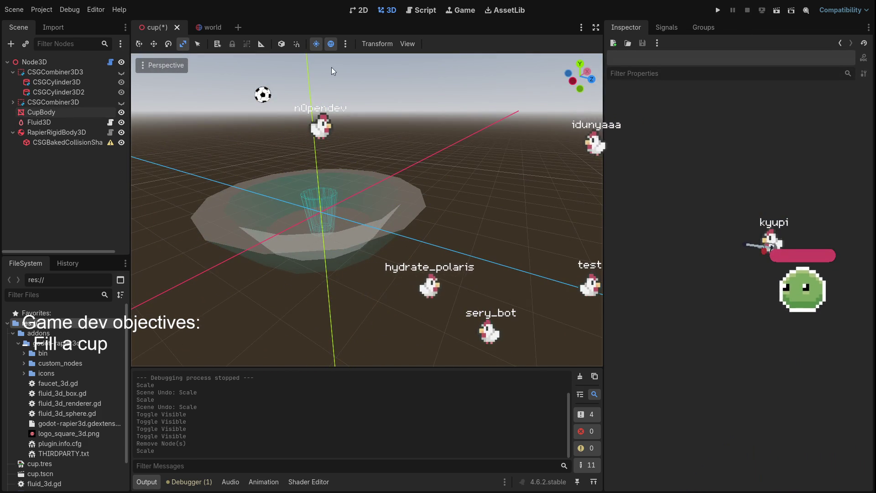
{"action": "key", "text": "ctrl+z"}
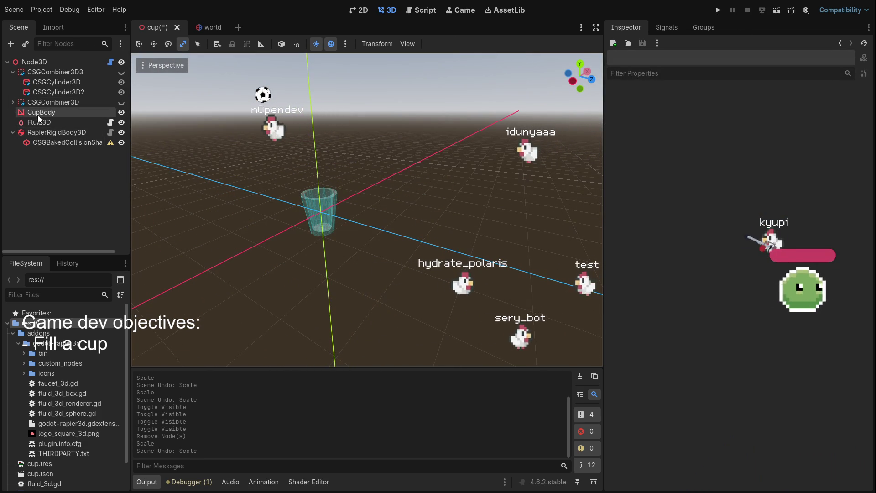
- Reparent RapierRigidBody3D under CupBody, stretch CupBody wide on X/Z into a flat bowl, and run the scene
{"action": "left_click", "coordinate": [38, 113]}
{"action": "left_click", "coordinate": [48, 134], "text": "shift"}
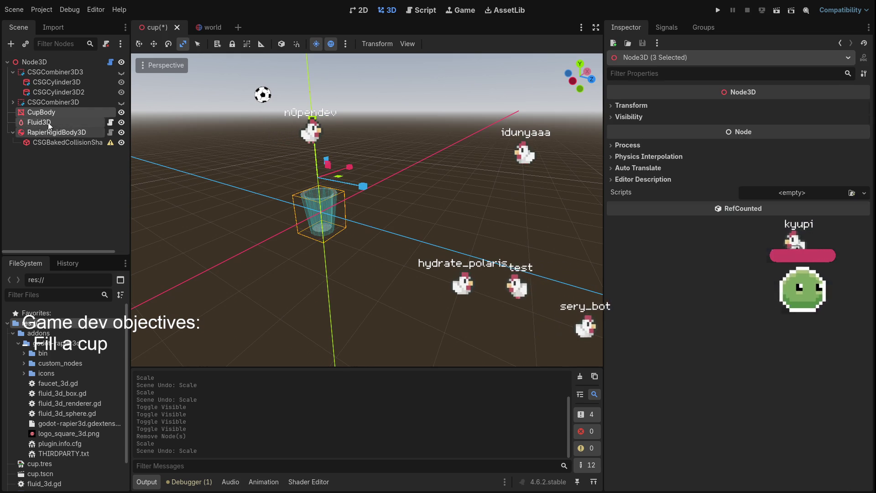
{"action": "left_click", "coordinate": [48, 122]}
{"action": "left_click", "coordinate": [47, 112]}
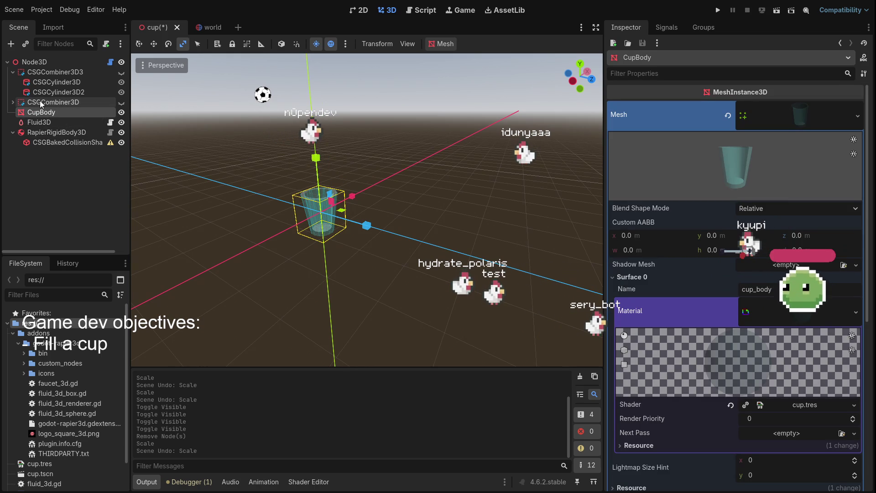
{"action": "left_click_drag", "start_coordinate": [45, 134], "coordinate": [46, 112]}
{"action": "left_click", "coordinate": [48, 112]}
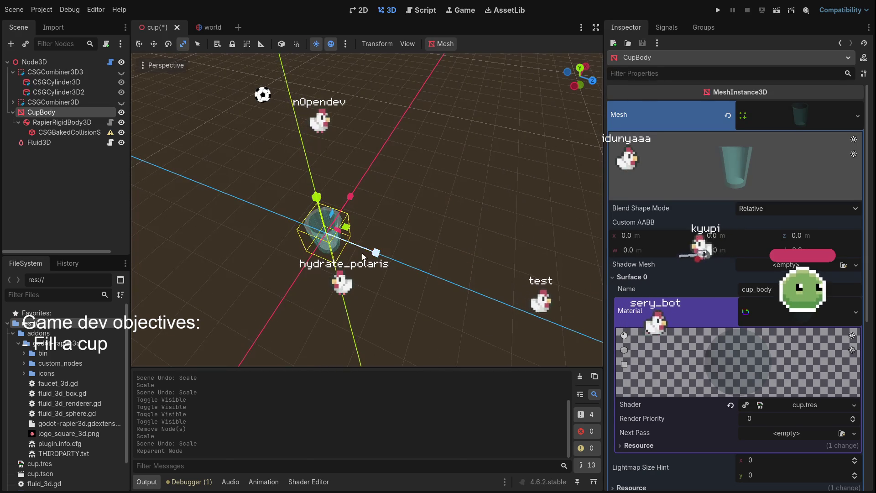
{"action": "left_click_drag", "start_coordinate": [345, 226], "coordinate": [439, 210]}
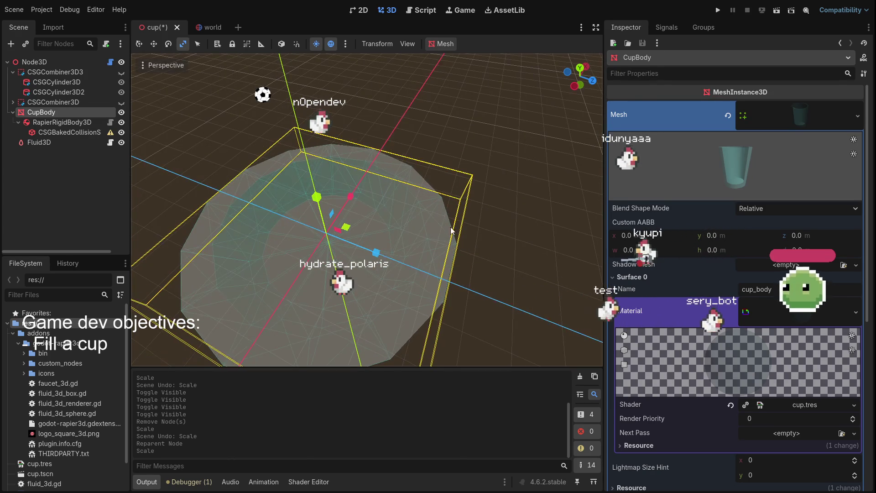
{"action": "left_click", "coordinate": [719, 11]}
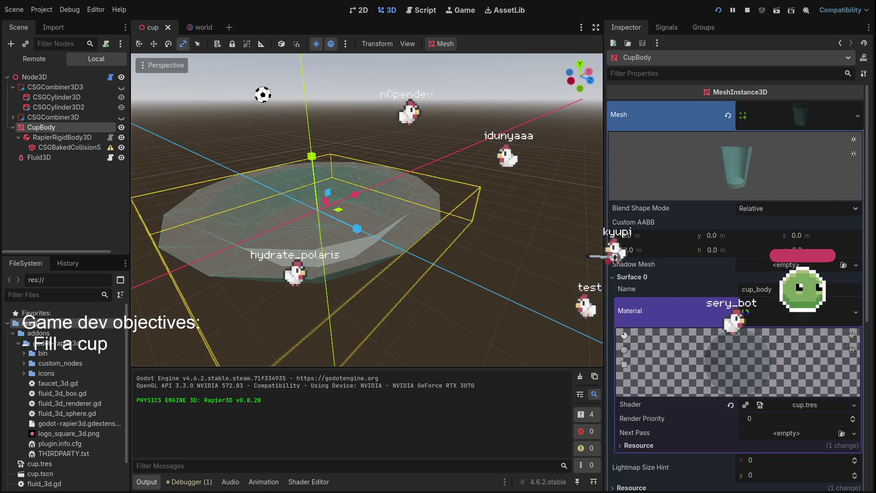
- Stop the game, select the Fluid3D emitter in Move mode, and test-run the bowl scene once more
{"action": "left_click", "coordinate": [747, 10]}
{"action": "scroll", "coordinate": [297, 216], "scroll_direction": "down", "scroll_amount": 5}
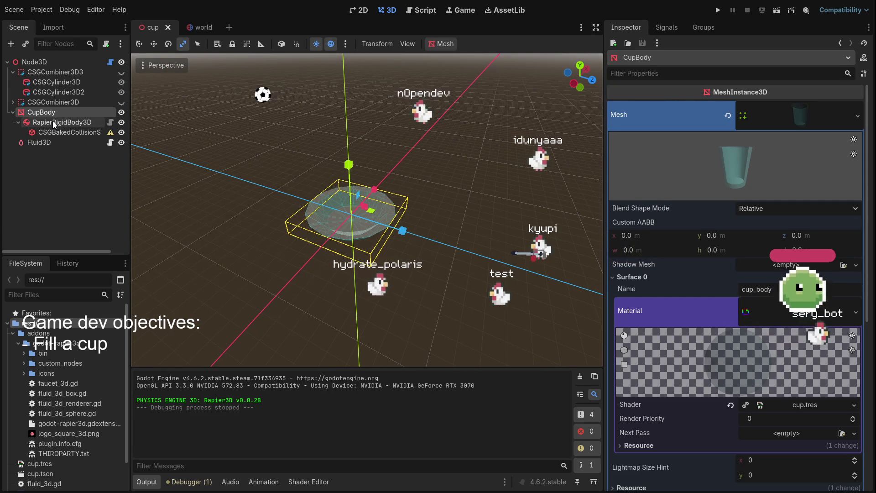
{"action": "left_click", "coordinate": [56, 144]}
{"action": "left_click_drag", "start_coordinate": [192, 173], "coordinate": [303, 199]}
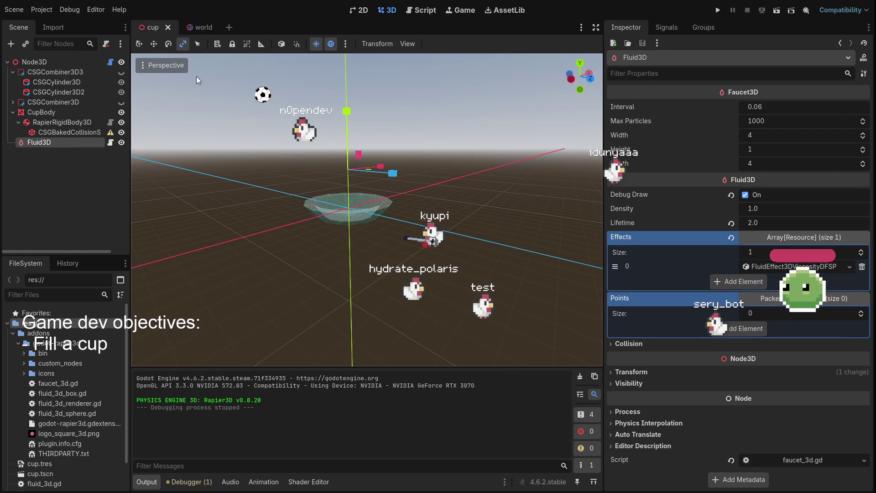
{"action": "key", "text": "w"}
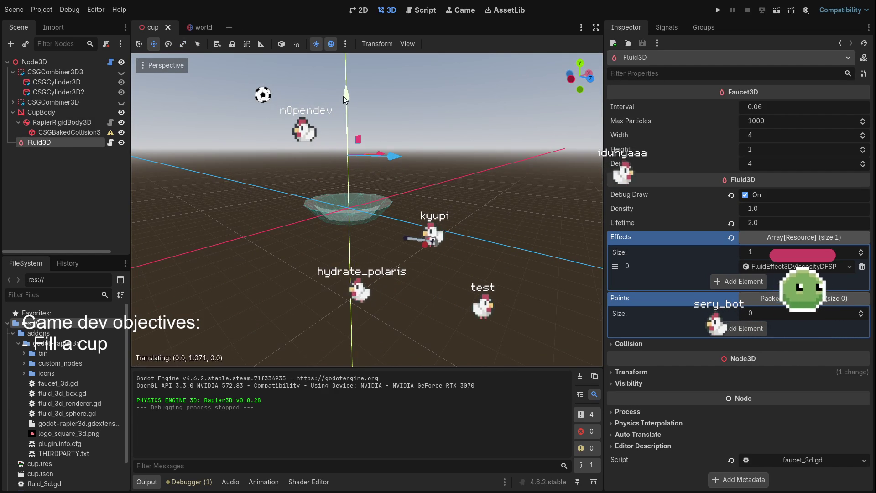
{"action": "left_click", "coordinate": [719, 10]}
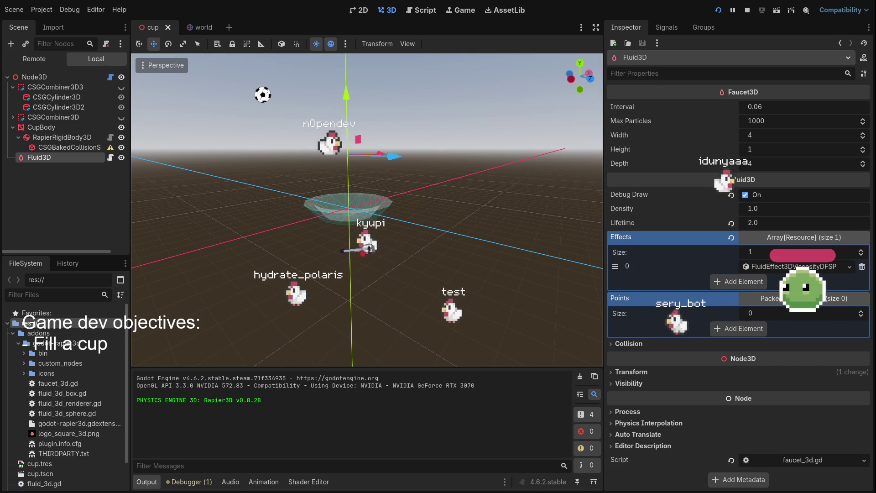
{"action": "left_click", "coordinate": [747, 11]}
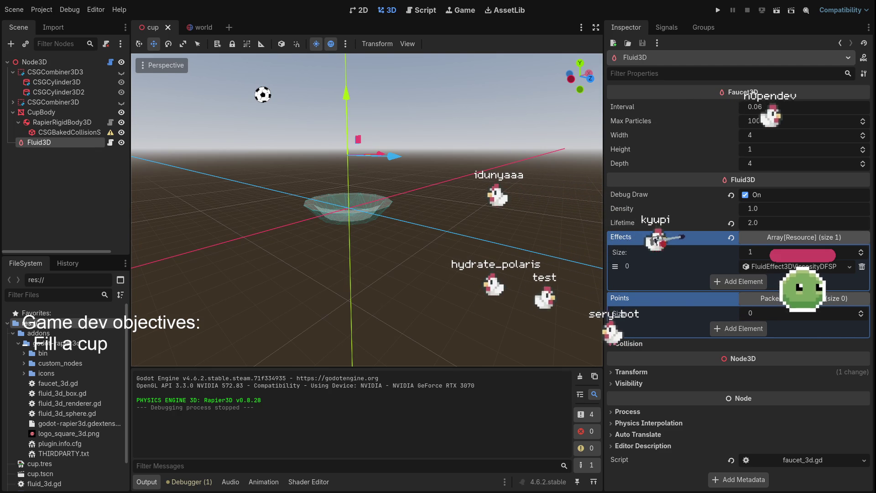
- Change RapierRigidBody3D's type to RapierStaticBody3D, then run the scene with F5 and stop it
{"action": "left_click", "coordinate": [240, 193]}
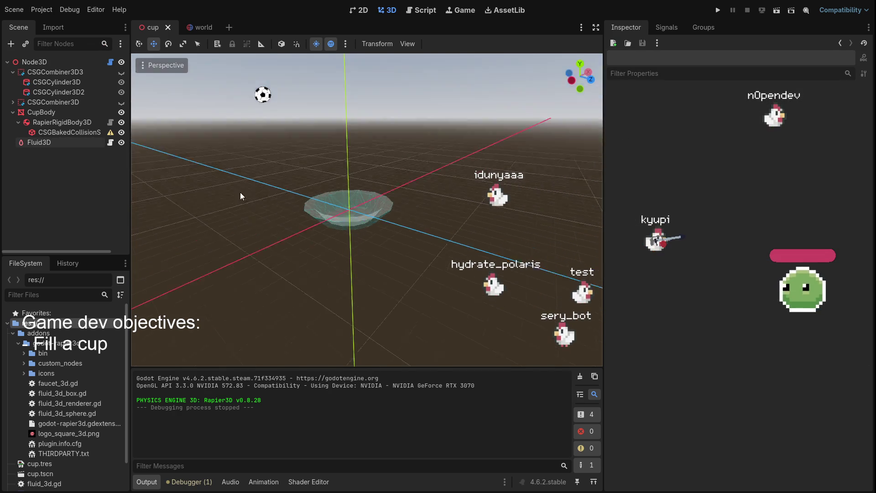
{"action": "left_click", "coordinate": [62, 126]}
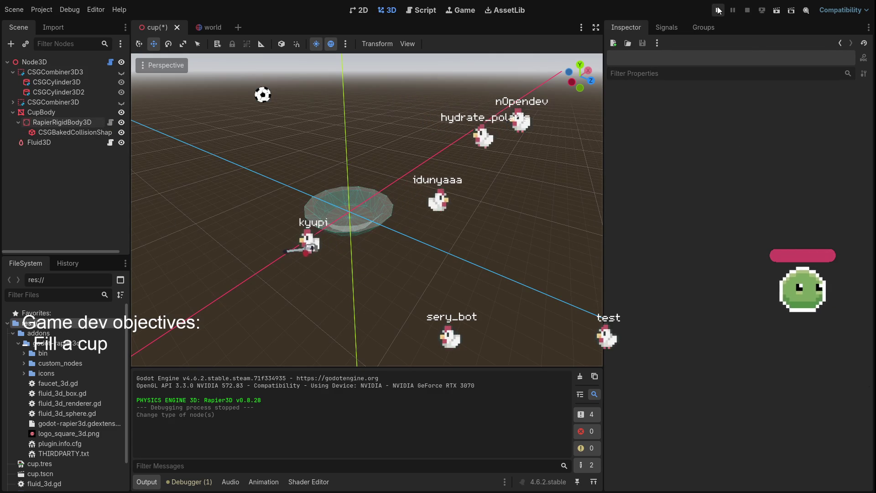
{"action": "key", "text": "F5"}
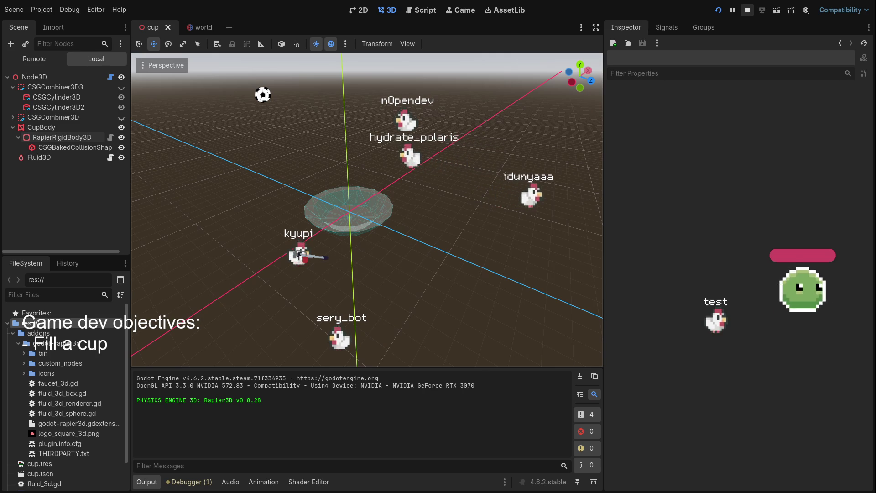
{"action": "left_click", "coordinate": [747, 11]}
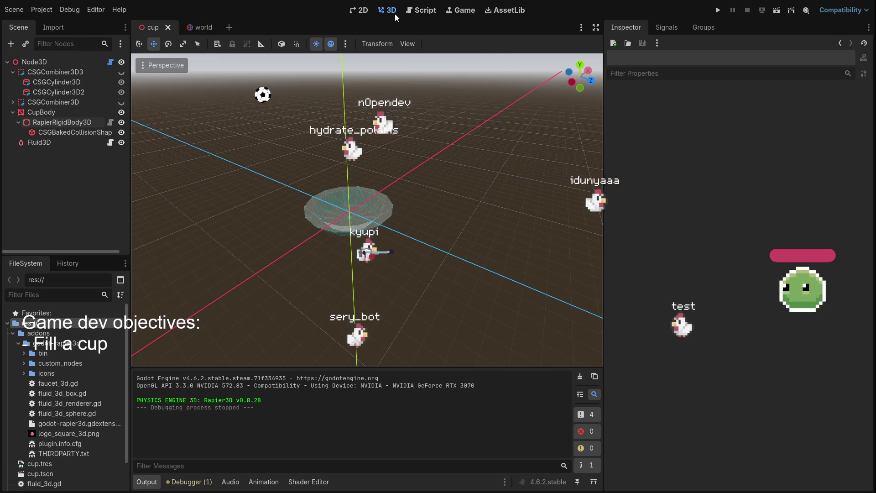
- In the world scene, move Camera3D2 up and left, then nudge it slightly right
{"action": "left_click", "coordinate": [199, 28]}
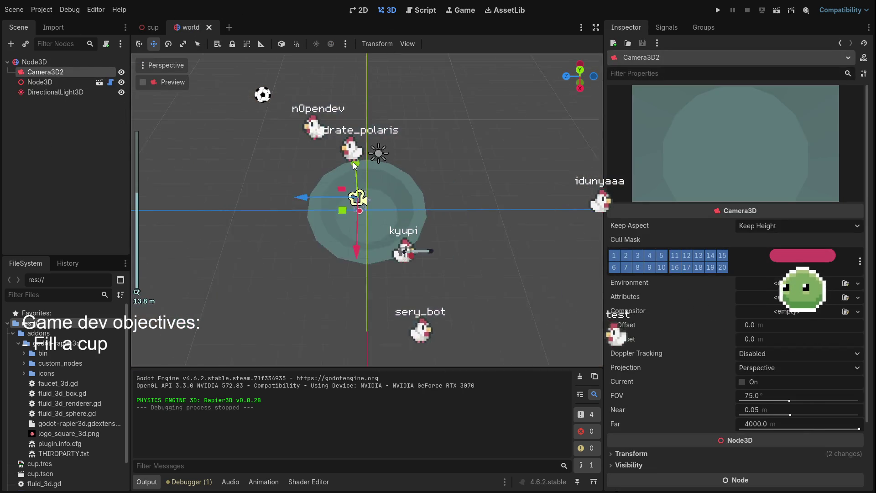
{"action": "left_click_drag", "start_coordinate": [354, 165], "coordinate": [334, 171]}
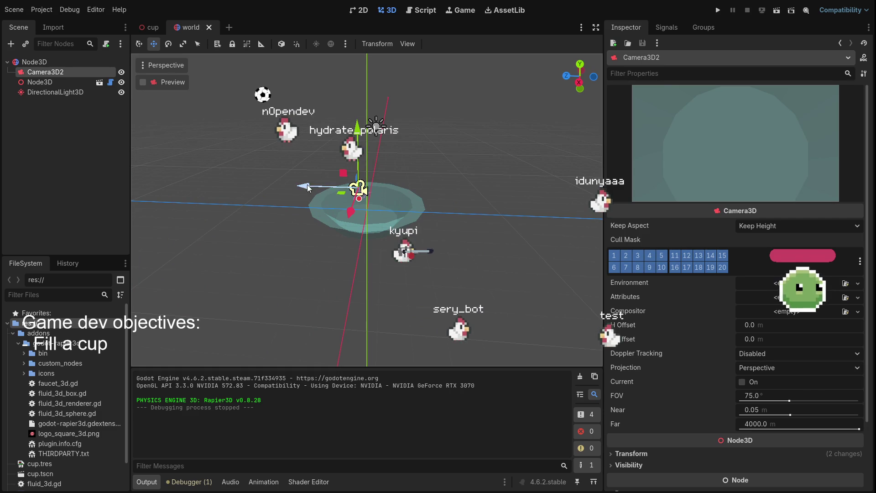
{"action": "left_click_drag", "start_coordinate": [368, 119], "coordinate": [350, 75]}
{"action": "left_click_drag", "start_coordinate": [340, 145], "coordinate": [346, 144]}
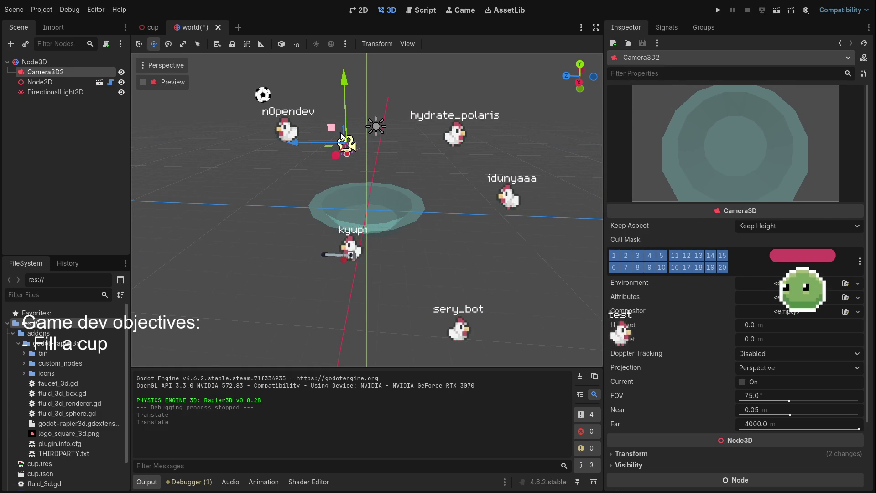
{"action": "scroll", "coordinate": [333, 145], "scroll_direction": "up", "scroll_amount": 2}
- Set Camera3D2's FOV to 97.1 and near clip to 0.054, then save and run the world scene
{"action": "key", "text": "q"}
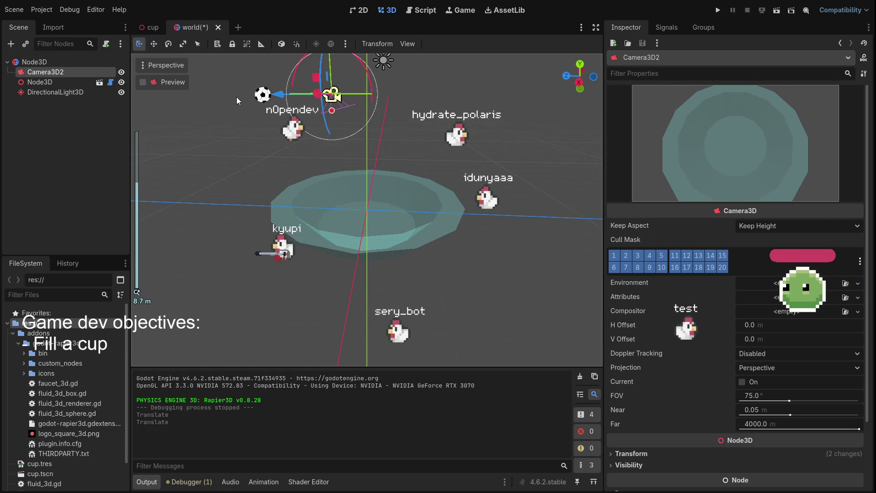
{"action": "scroll", "coordinate": [253, 131], "scroll_direction": "up", "scroll_amount": 2}
{"action": "scroll", "coordinate": [293, 132], "scroll_direction": "up", "scroll_amount": 2}
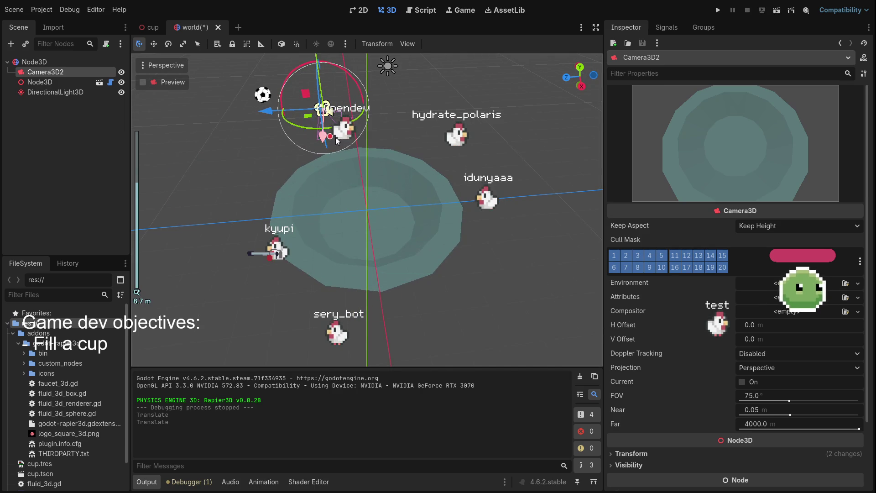
{"action": "mouse_move", "coordinate": [332, 139]}
{"action": "left_mouse_down"}
{"action": "mouse_move", "coordinate": [325, 110]}
{"action": "mouse_move", "coordinate": [335, 145]}
{"action": "left_mouse_up"}
{"action": "scroll", "coordinate": [335, 145], "scroll_direction": "up", "scroll_amount": 2}
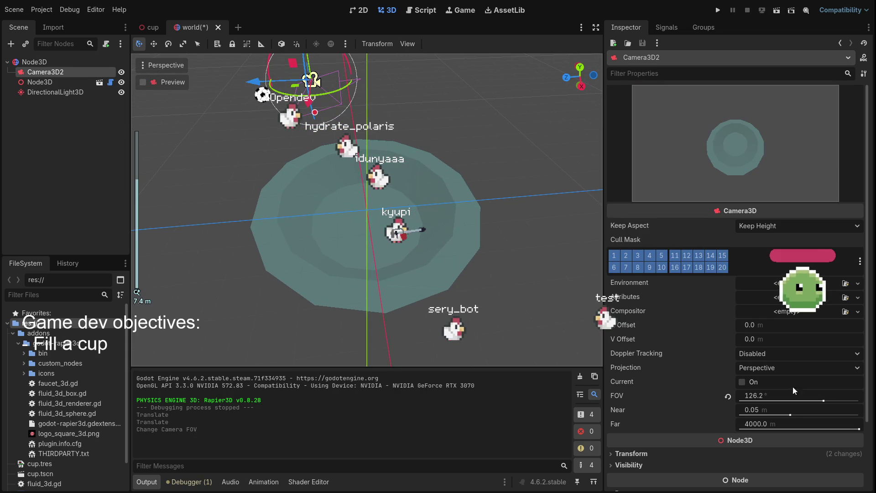
{"action": "mouse_move", "coordinate": [791, 415]}
{"action": "left_mouse_down"}
{"action": "mouse_move", "coordinate": [824, 401]}
{"action": "mouse_move", "coordinate": [815, 402]}
{"action": "left_mouse_up"}
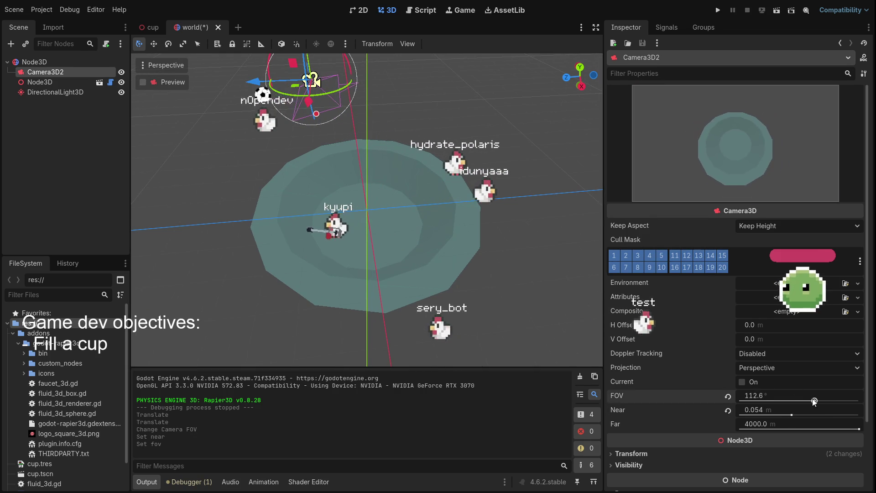
{"action": "left_click_drag", "start_coordinate": [317, 114], "coordinate": [325, 132]}
{"action": "left_click", "coordinate": [719, 11]}
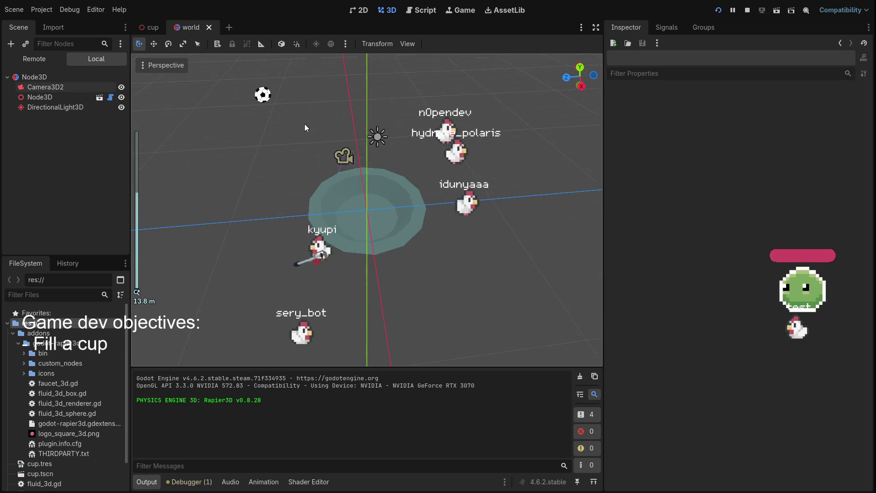
- Move Camera3D2 along its Z axis, tilt it to aim at the bowl, and save
{"action": "left_click", "coordinate": [343, 162]}
{"action": "left_click_drag", "start_coordinate": [252, 148], "coordinate": [224, 161]}
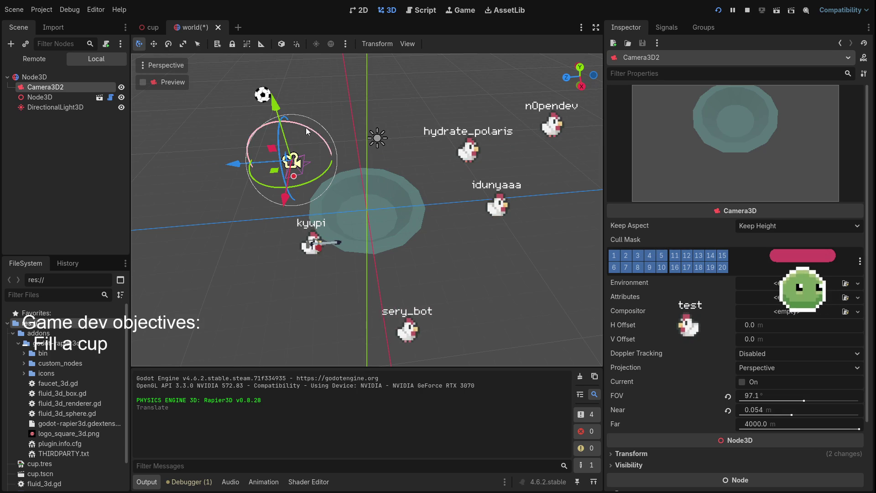
{"action": "left_click_drag", "start_coordinate": [306, 127], "coordinate": [282, 119]}
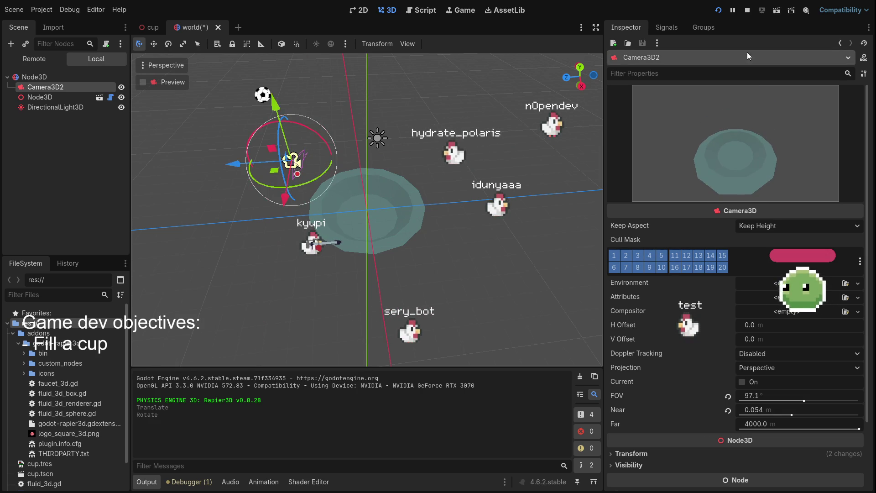
{"action": "key", "text": "ctrl+s"}
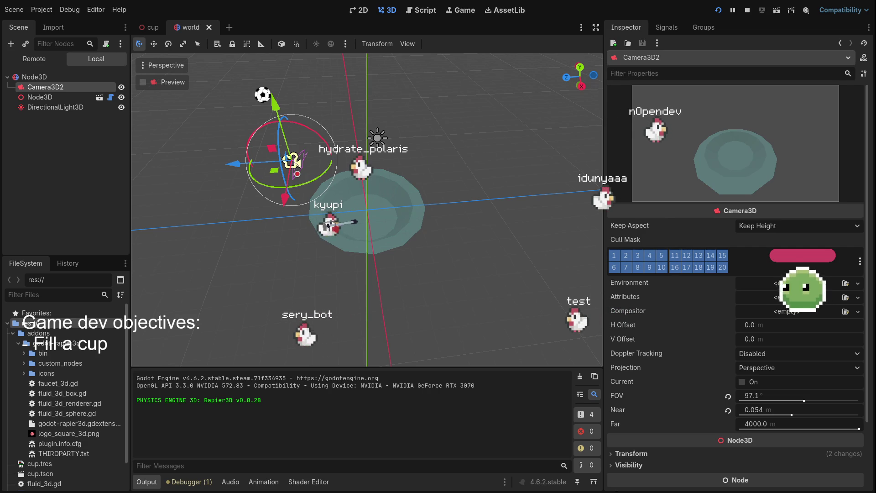
{"action": "key", "text": "Escape"}
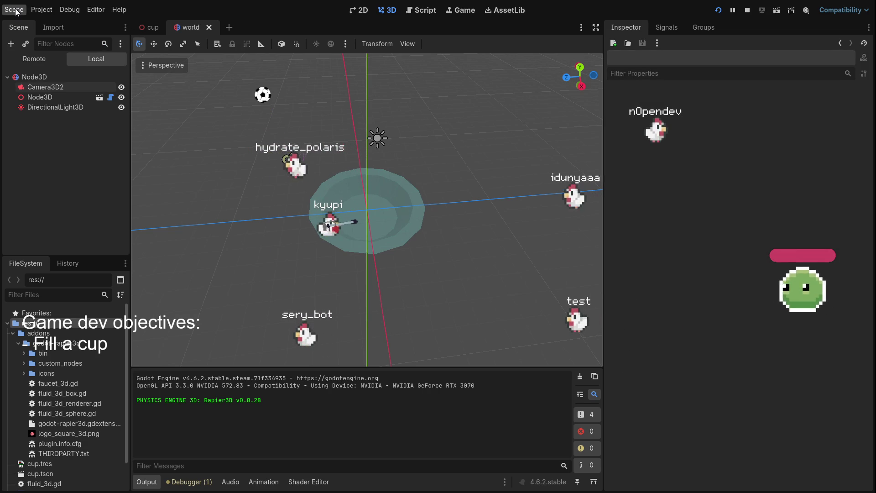